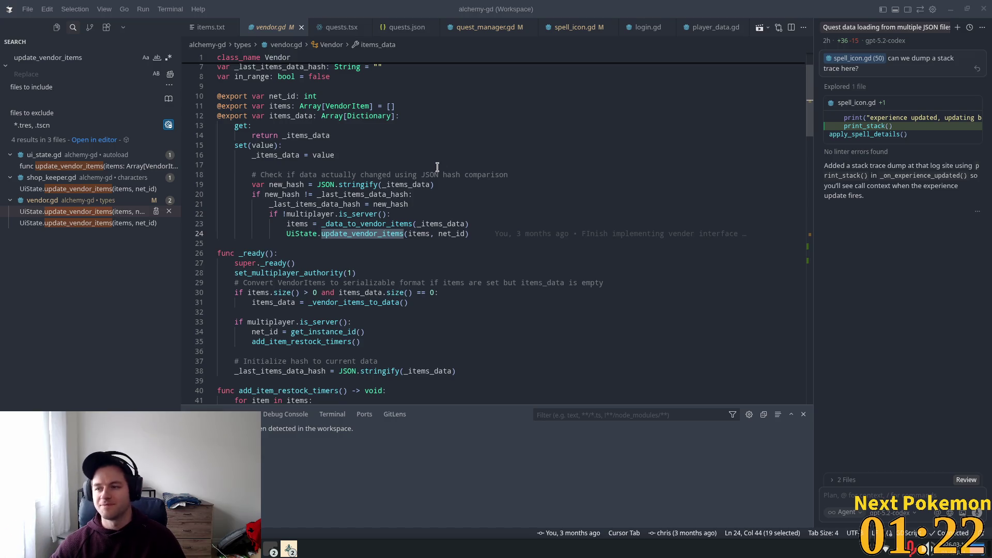
Open ui_state.gd at the update_vendor_items definition from the search results
click(62, 223)
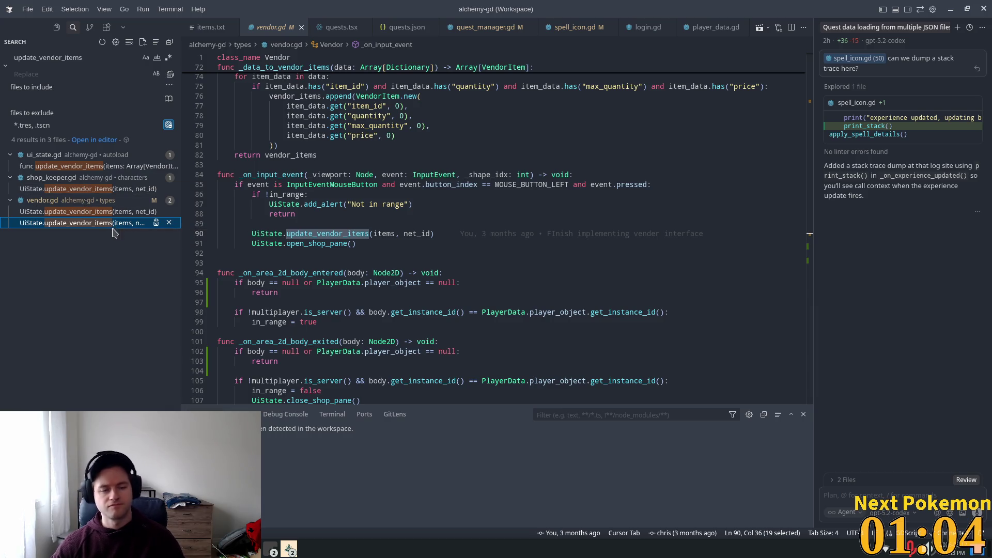
click(54, 60)
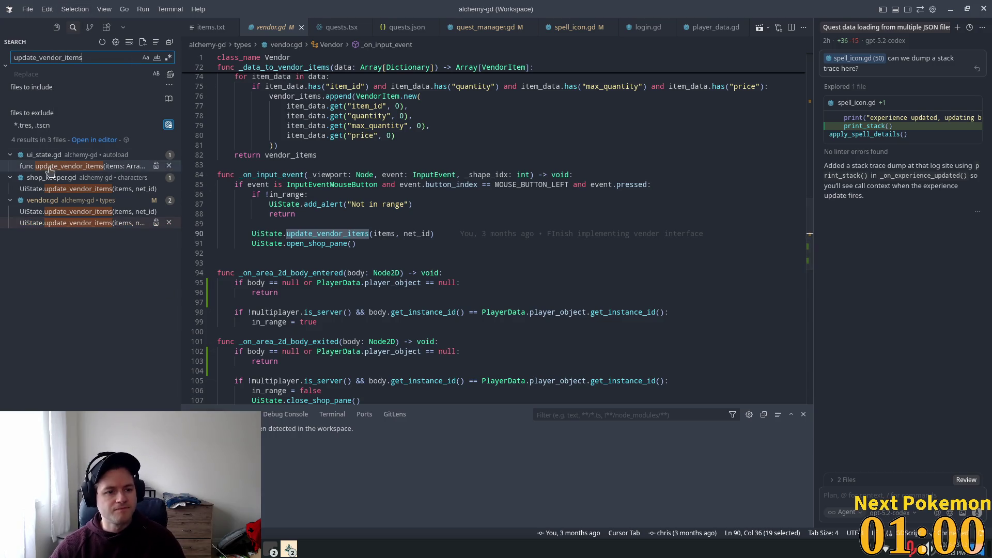
click(92, 166)
Search the project for vendor_items_updated, then bring up the quick file picker
double_click(279, 244)
key(ctrl+c)
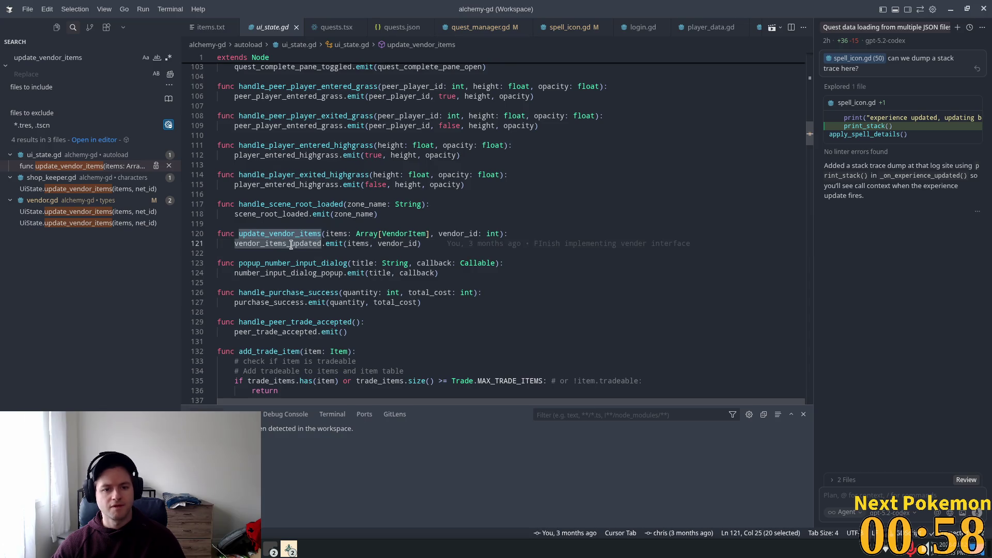
click(45, 58)
key(ctrl+a)
key(ctrl+v)
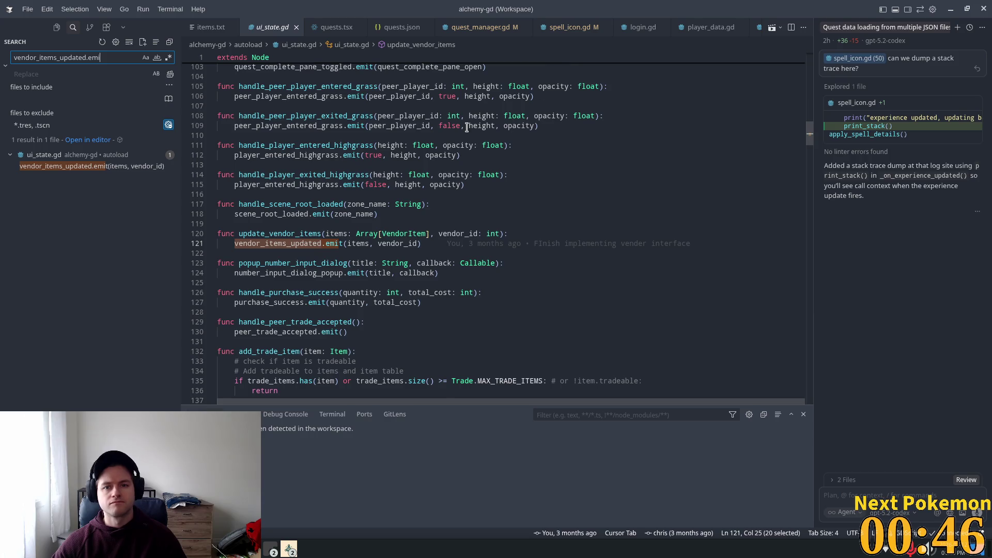
scroll(455, 193, up, 3)
scroll(442, 213, up, 2)
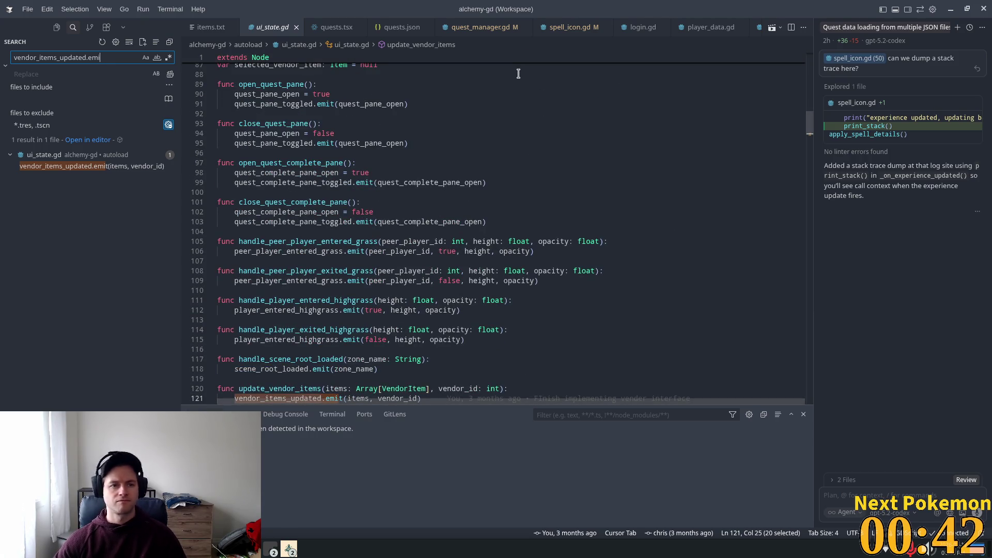
key(ctrl+p)
In vendor.gd, add 'UiState.current_vendor = net_id' on line 89 above update_vendor_items and save
text(vendor)
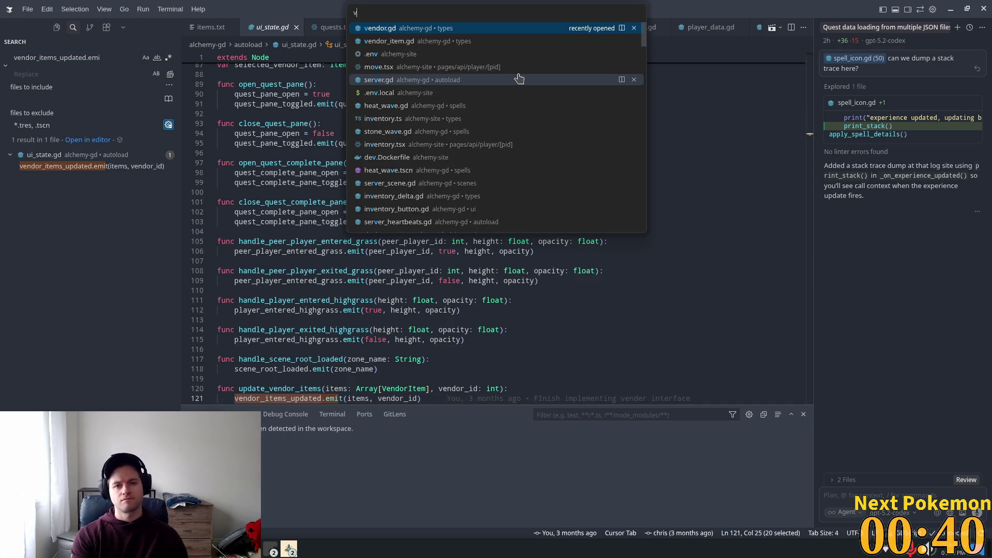
key(Return)
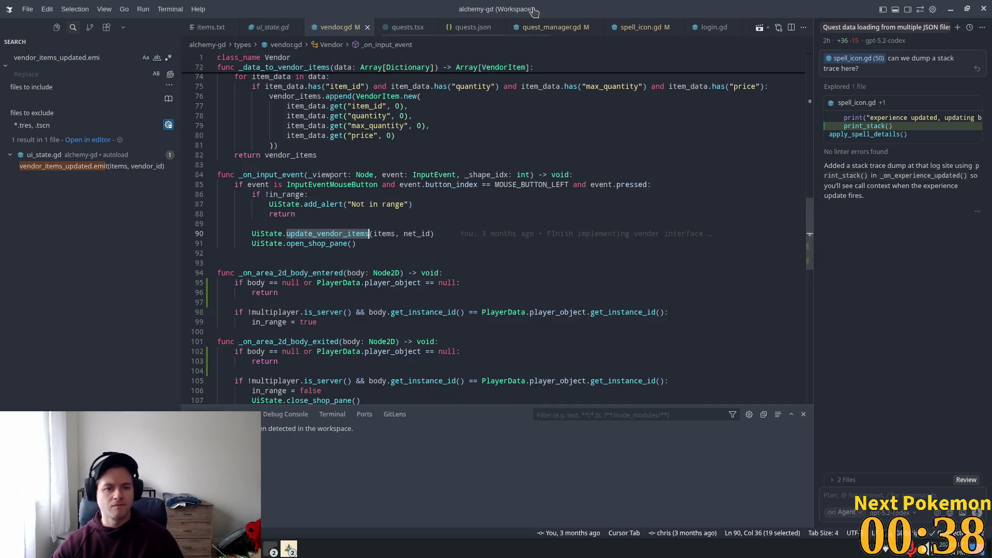
click(413, 204)
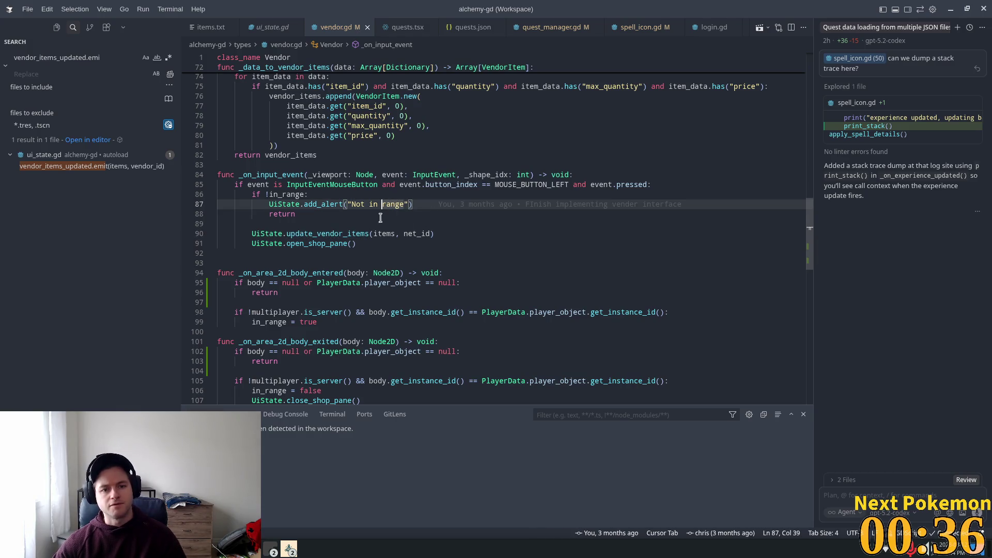
double_click(336, 233)
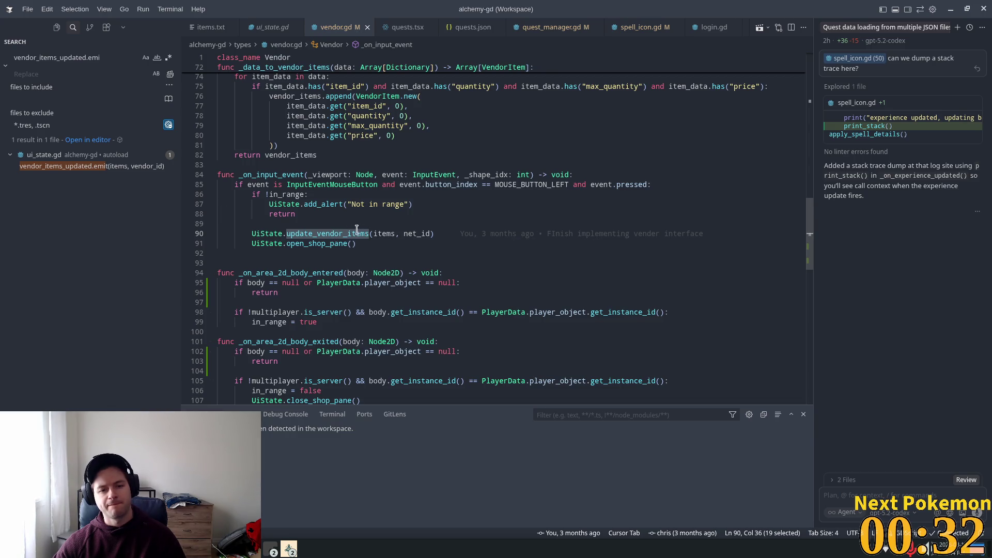
click(271, 226)
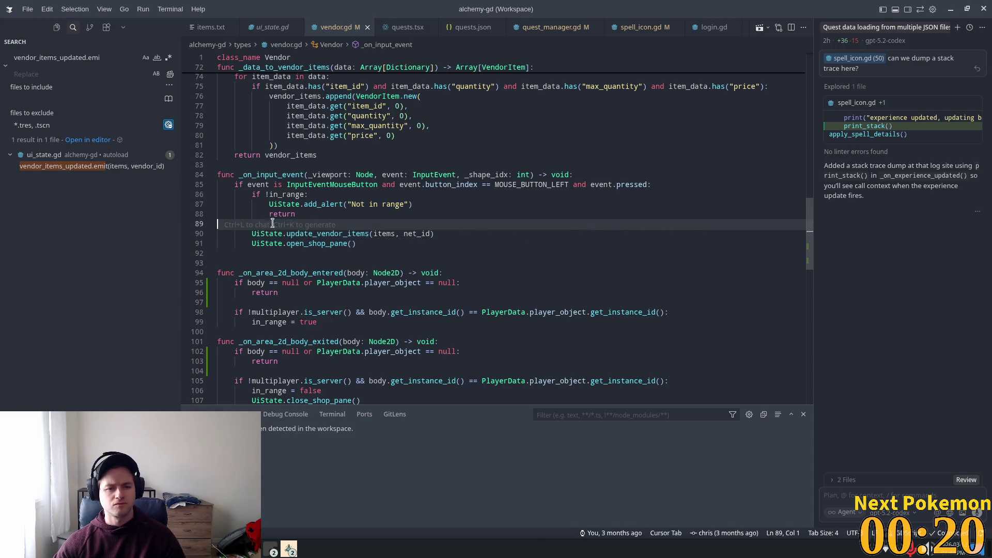
mouse_move(346, 225)
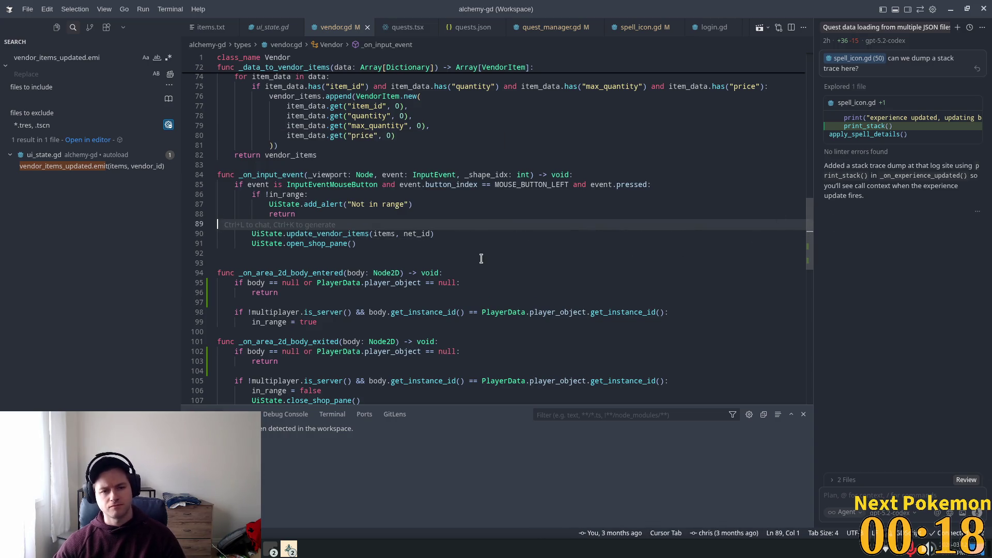
key(Tab)
key(Tab)
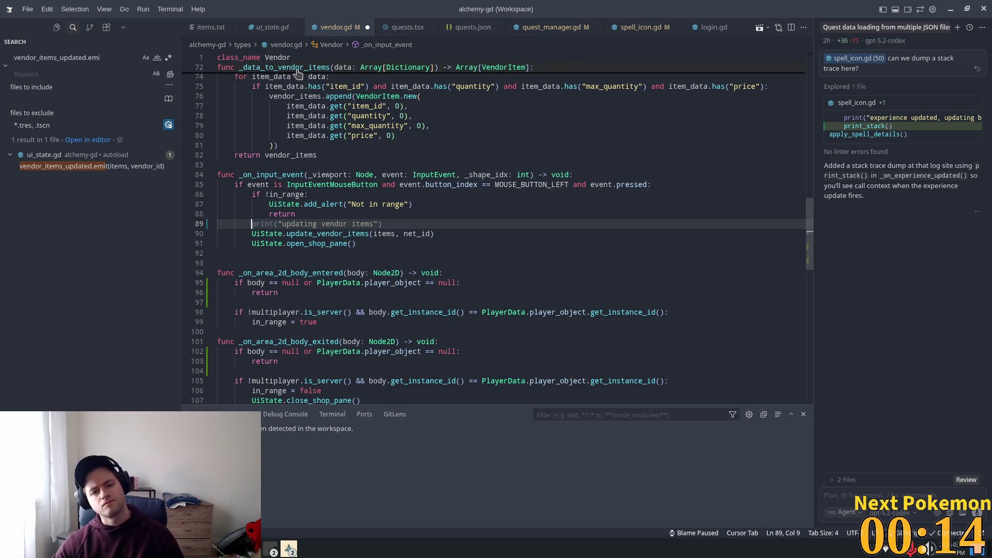
text(UiState.)
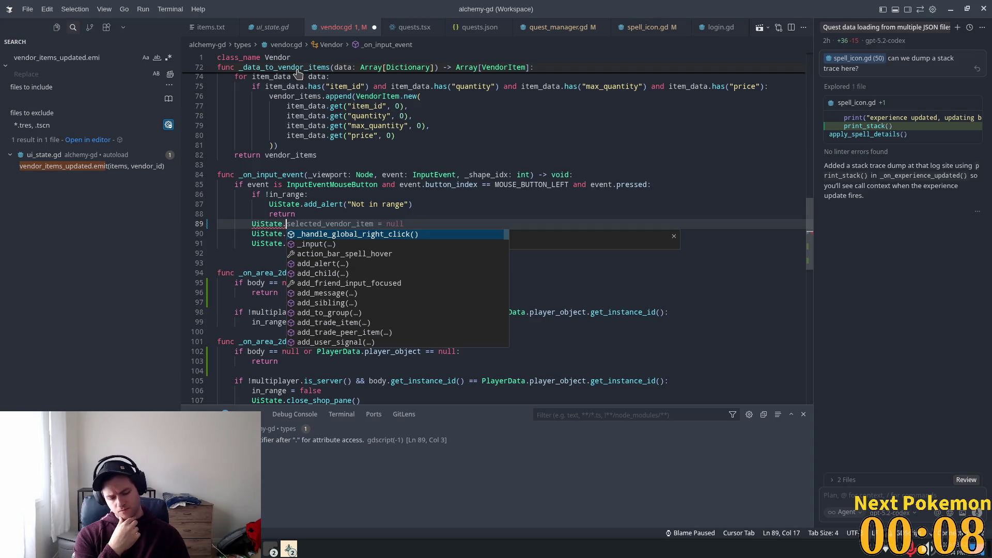
text(current_)
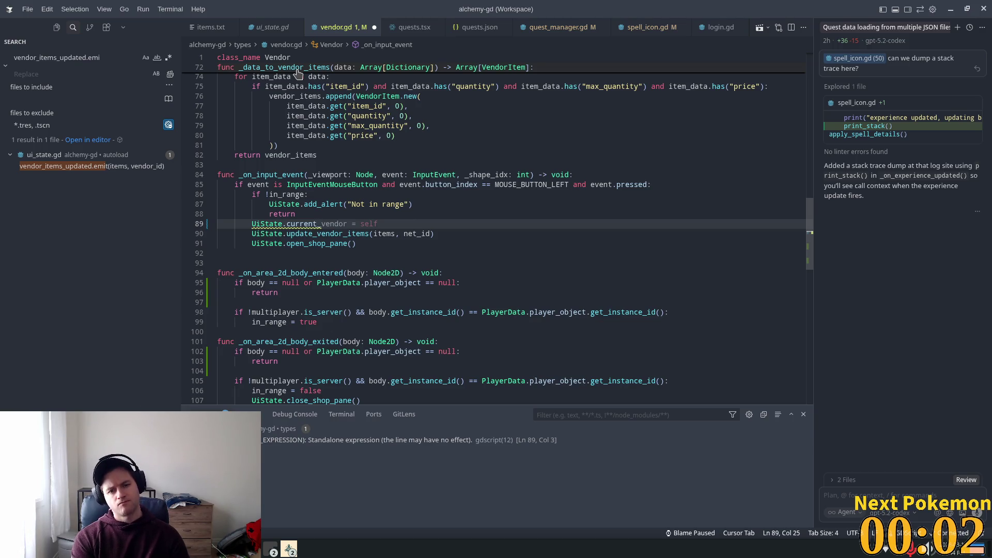
text(vendor)
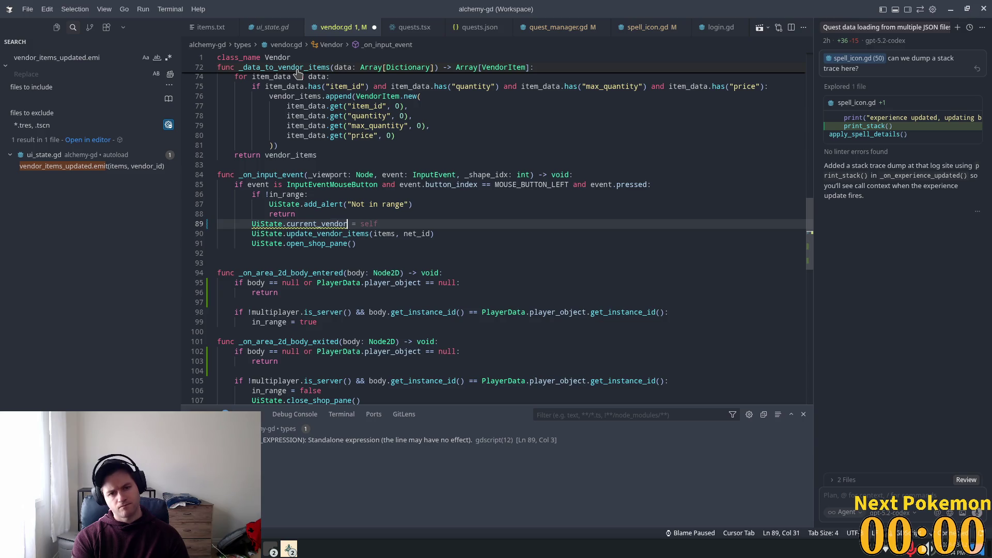
text( = net_id)
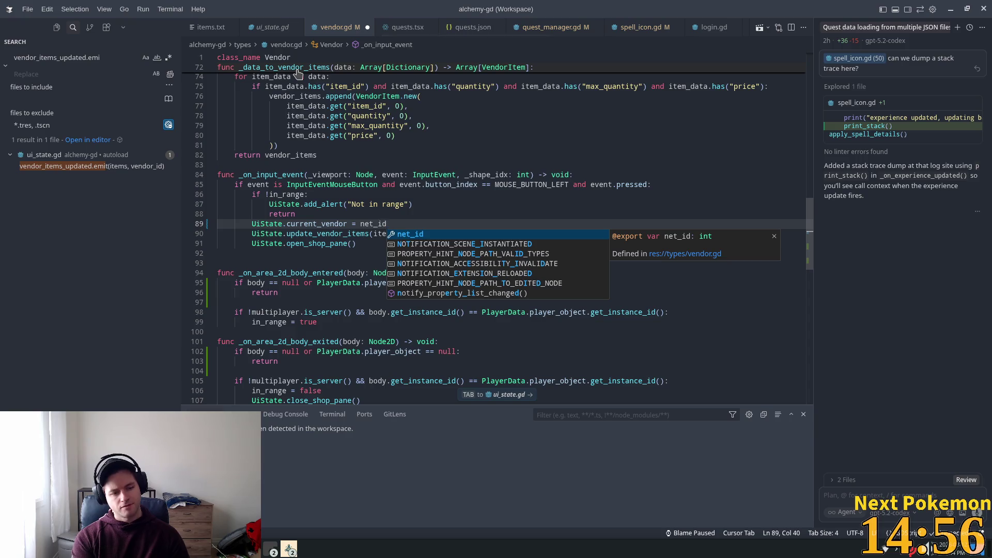
key(ctrl+s)
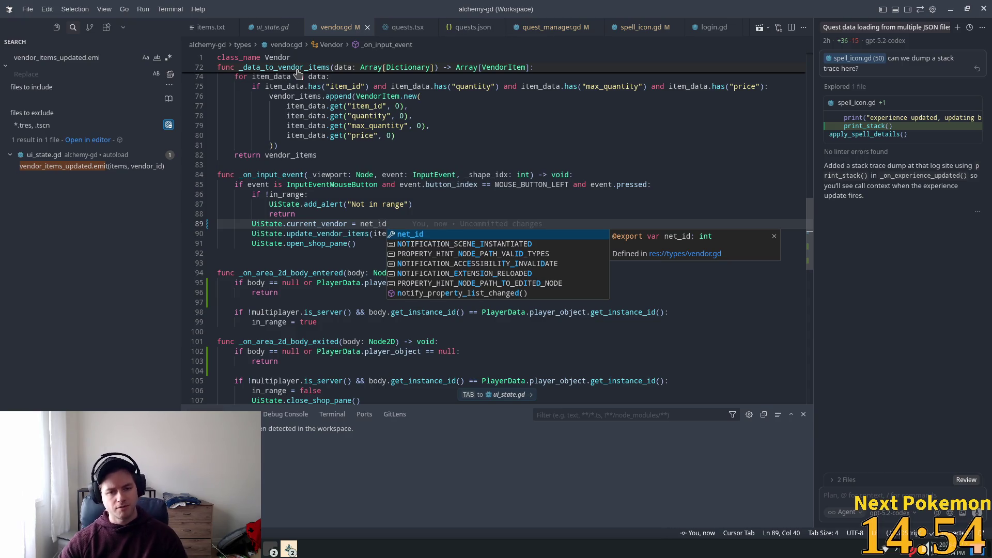
Jump from UiState on line 89 to its definition in ui_state.gd
click(292, 224)
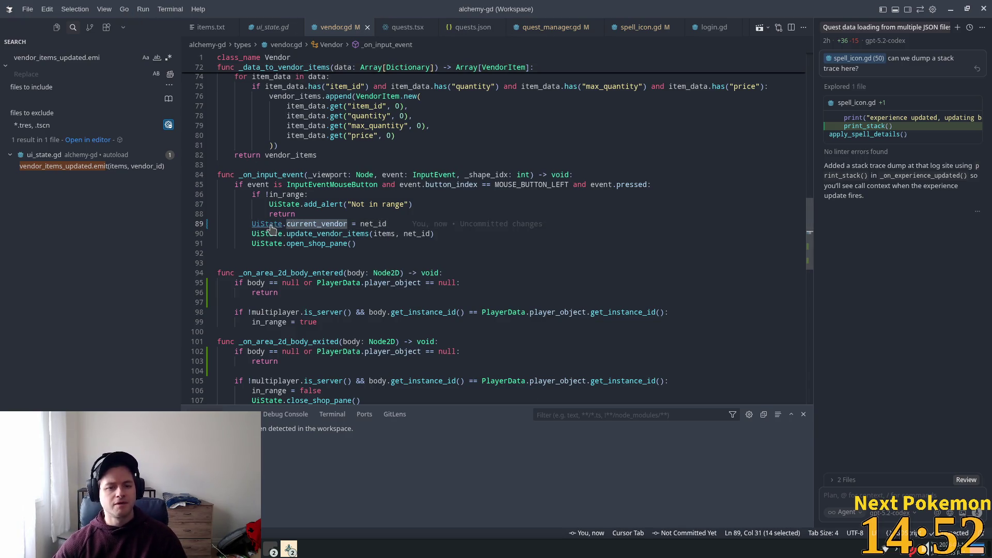
click(269, 224)
ctrl+click(269, 224)
Declare 'var current_vendor: int = 0' on line 88, below selected_vendor_item in ui_state.gd
scroll(800, 111, down, 3)
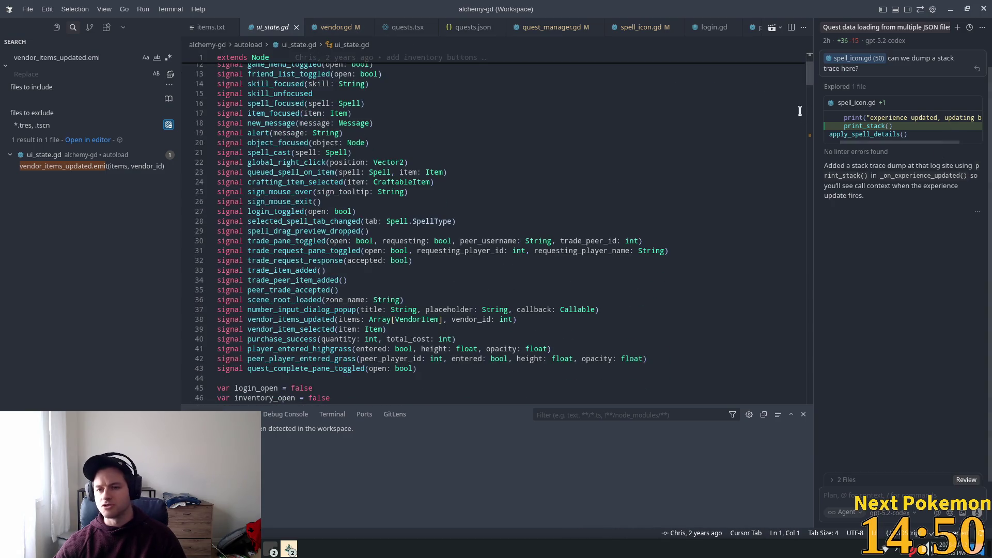
drag(811, 88, 812, 114)
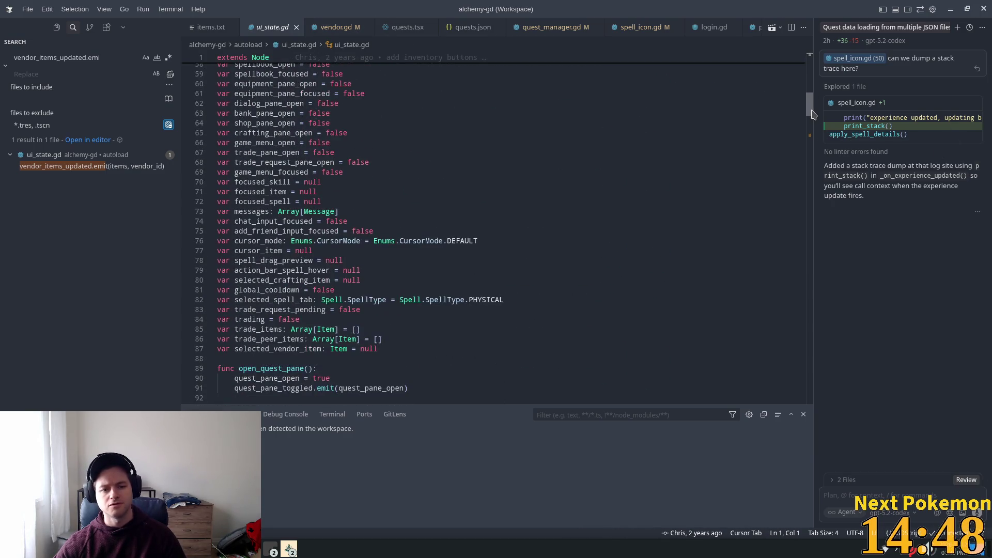
scroll(455, 343, down, 1)
click(455, 331)
key(Return)
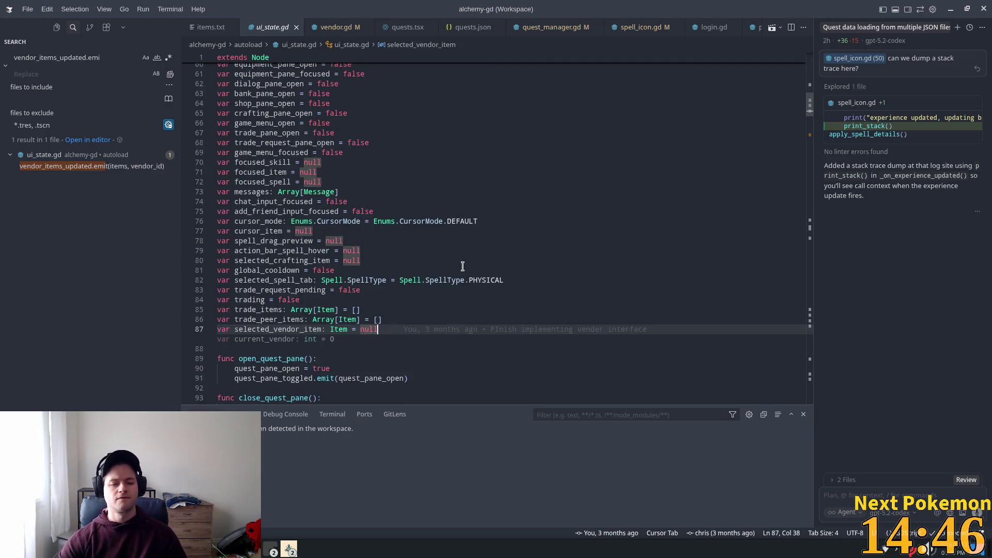
text(var)
key(Tab)
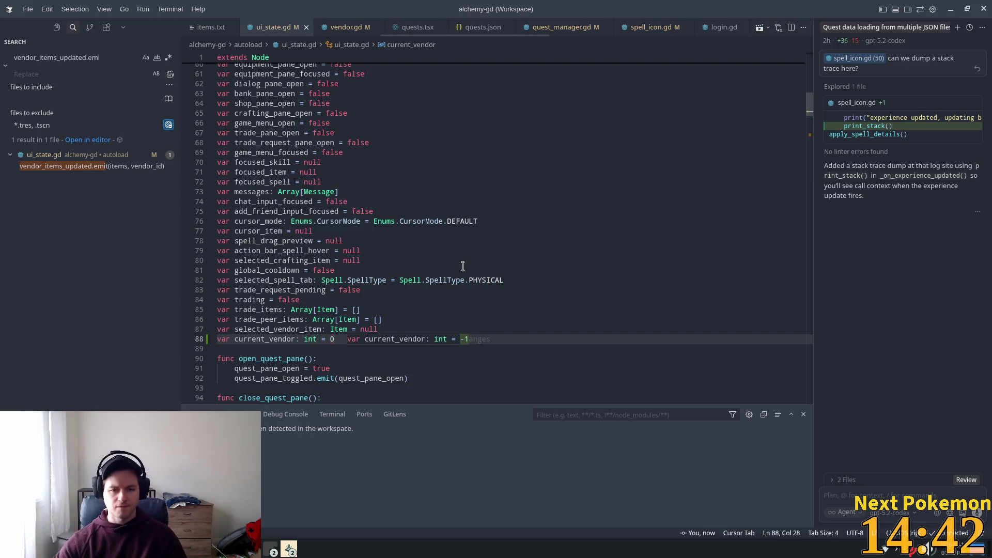
click(437, 192)
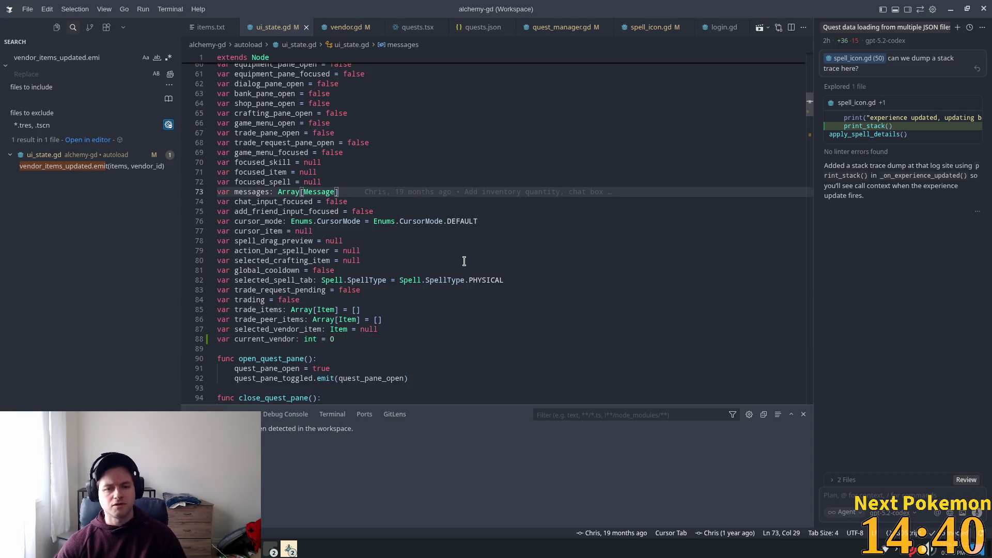
scroll(465, 261, down, 2)
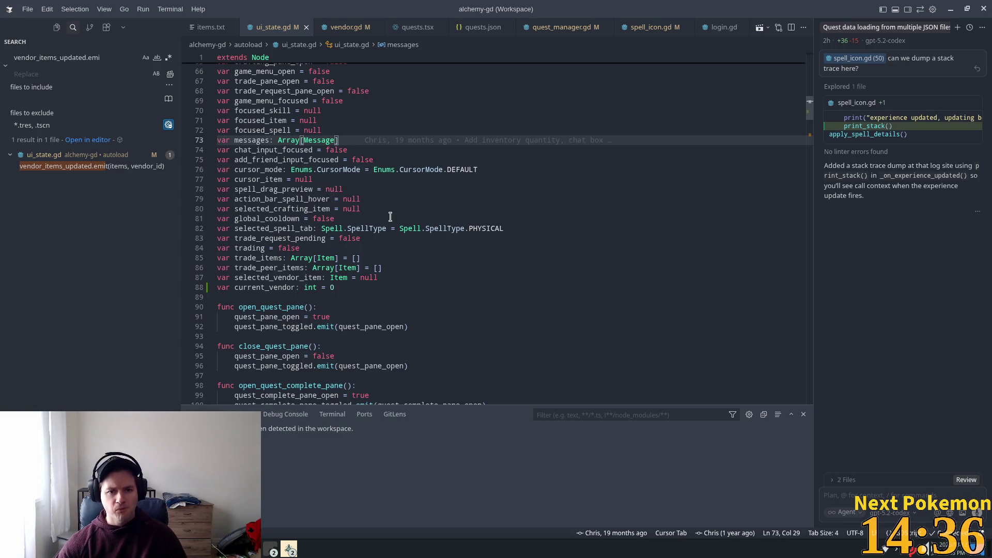
scroll(391, 238, down, 4)
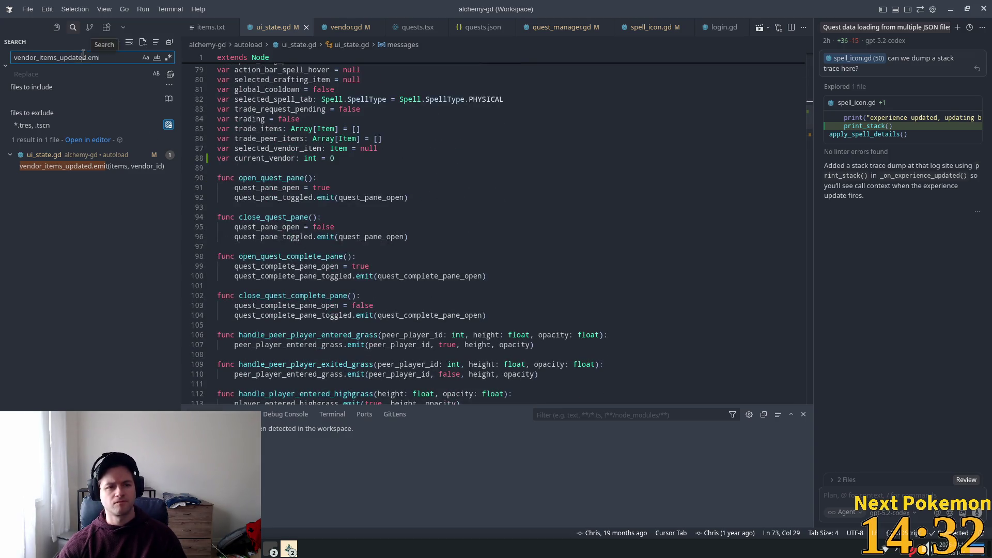
Inspect the vendor_items_updated emit in ui_state.gd, selecting vendor_id and update_vendor_items
click(76, 167)
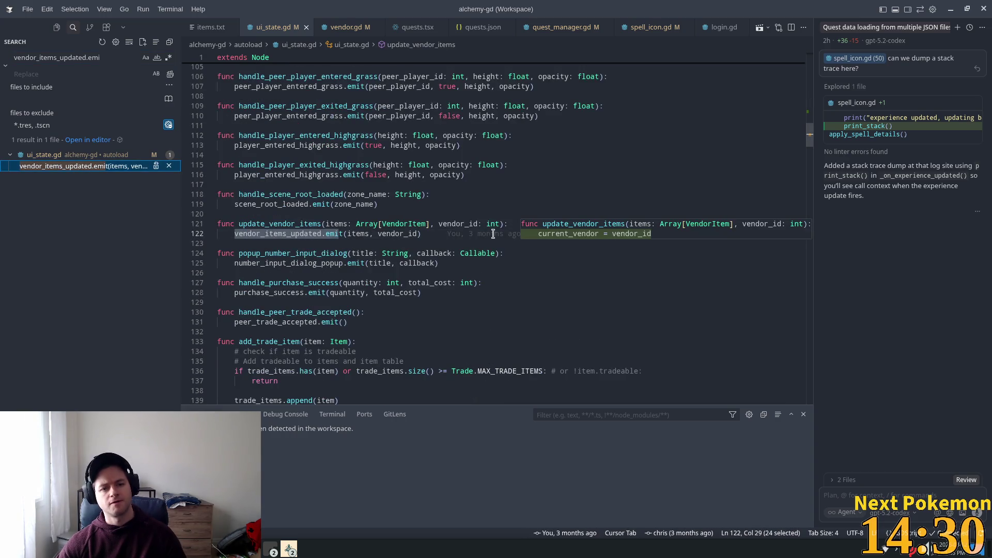
double_click(393, 233)
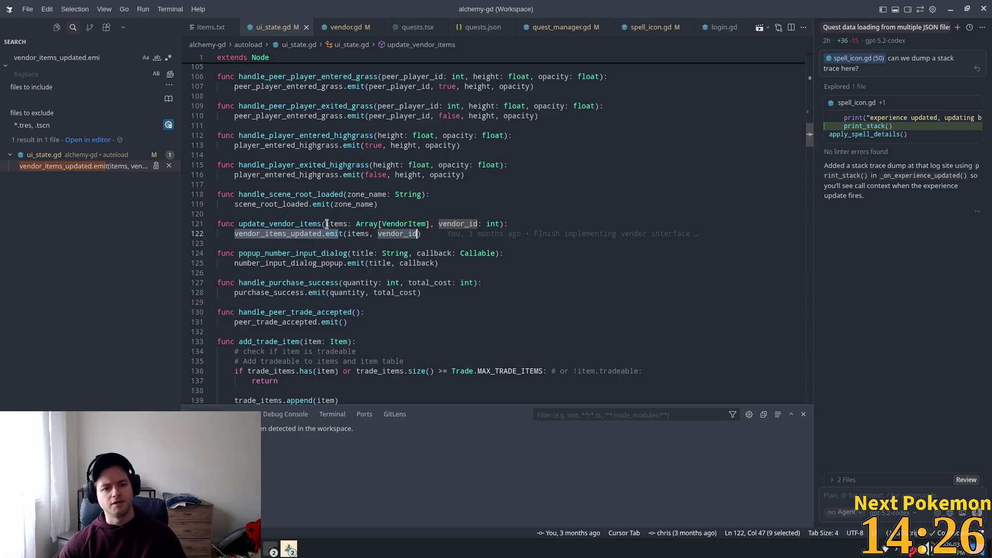
double_click(305, 224)
click(62, 54)
double_click(62, 57)
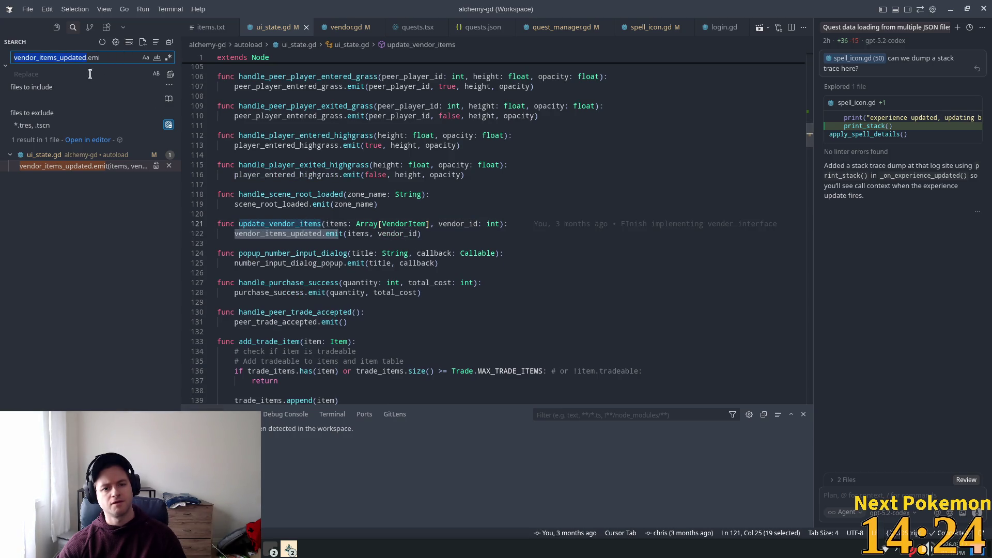
key(Escape)
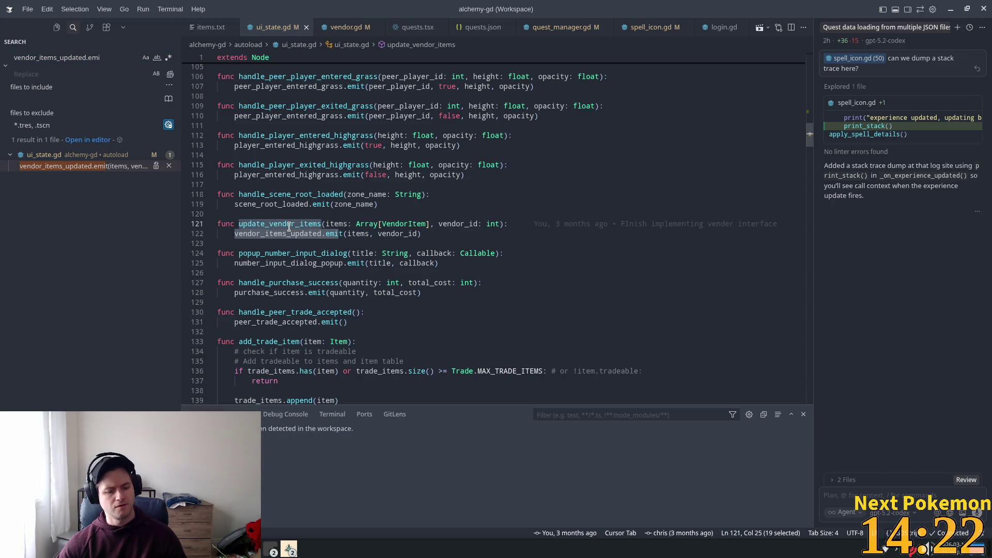
Search the project for update_vendor_items and step through matches in shop_keeper.gd, vendor.gd and ui_state.gd
key(ctrl+shift+f)
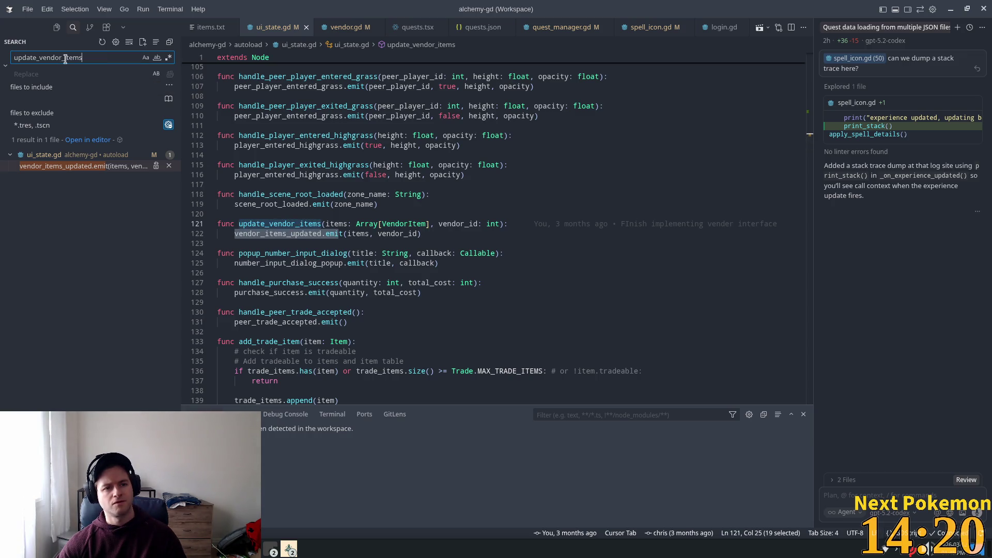
click(84, 189)
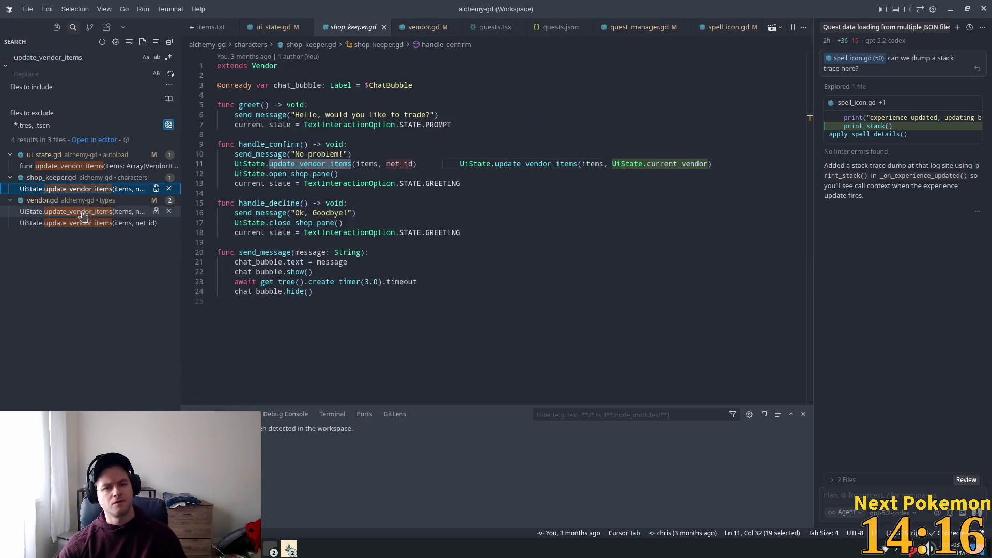
click(76, 213)
click(74, 224)
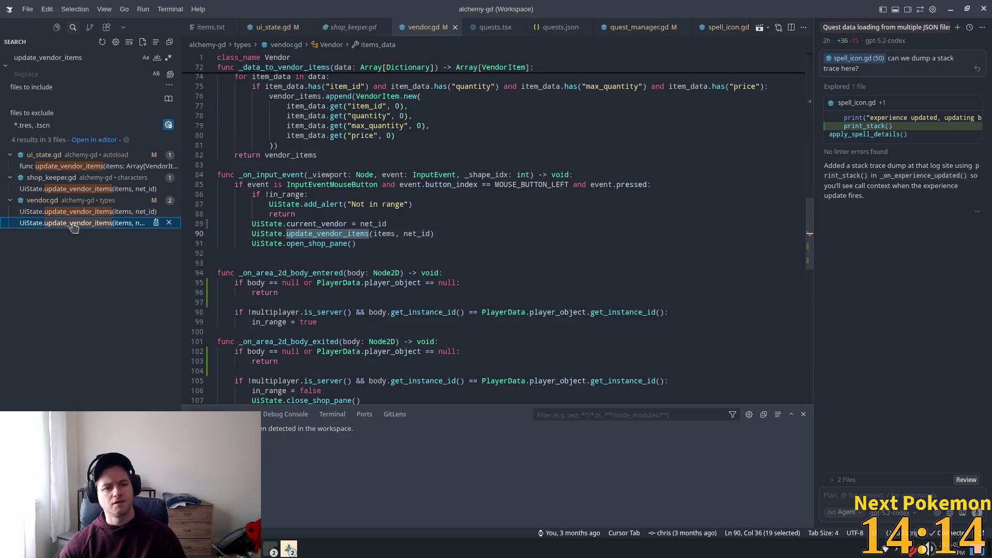
click(72, 167)
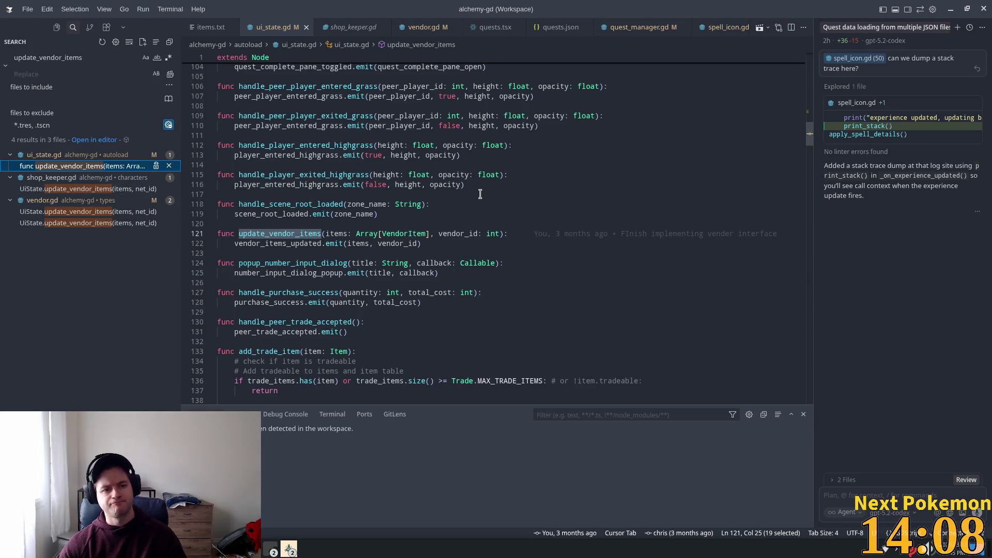
double_click(300, 244)
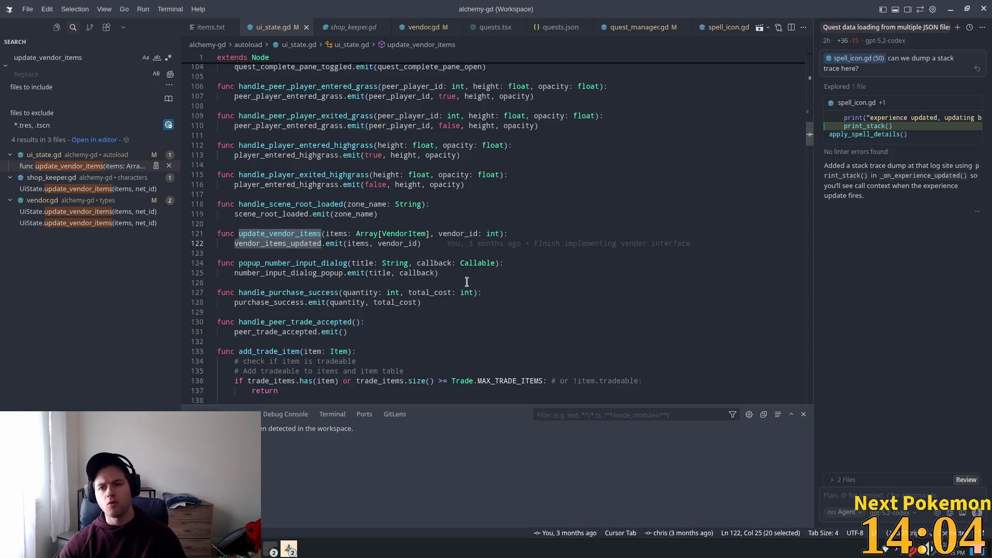
mouse_move(431, 148)
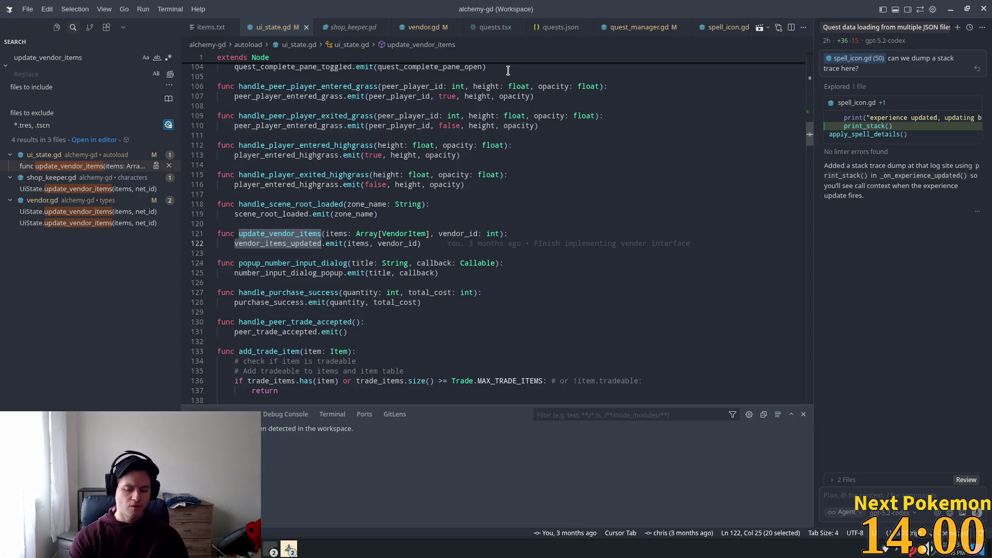
Open shop_pane.tscn with the file picker, then return to ui_state.gd
key(ctrl+p)
text(shop_pane)
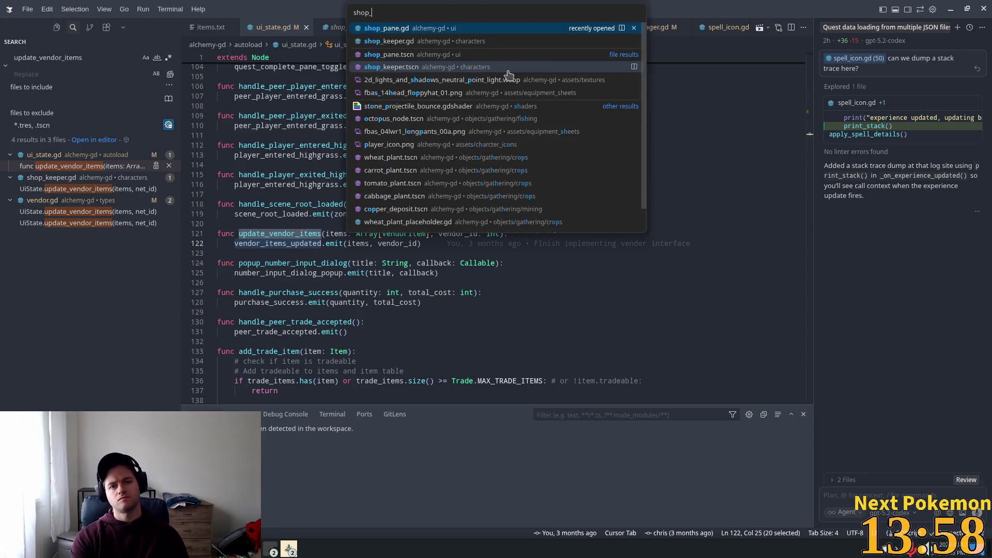
key(Down)
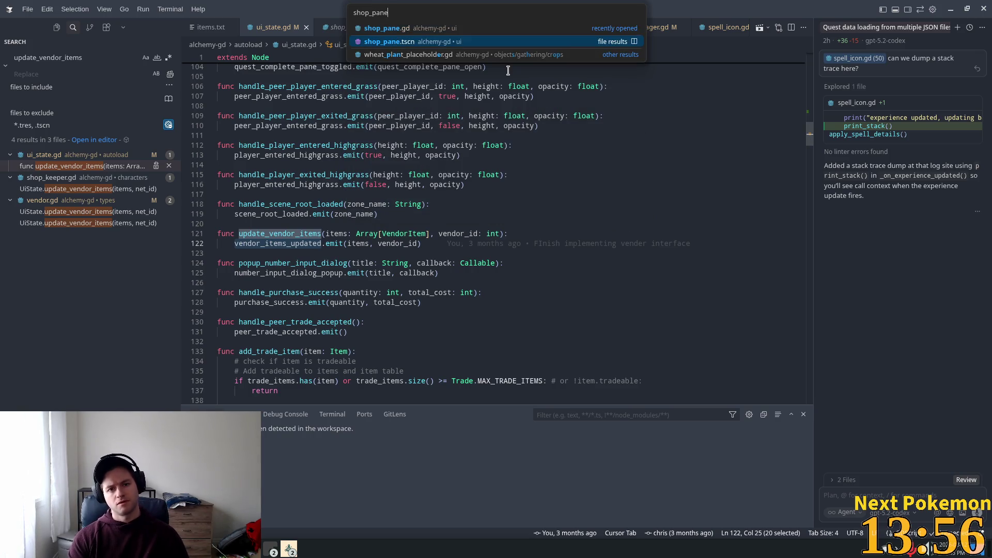
key(Return)
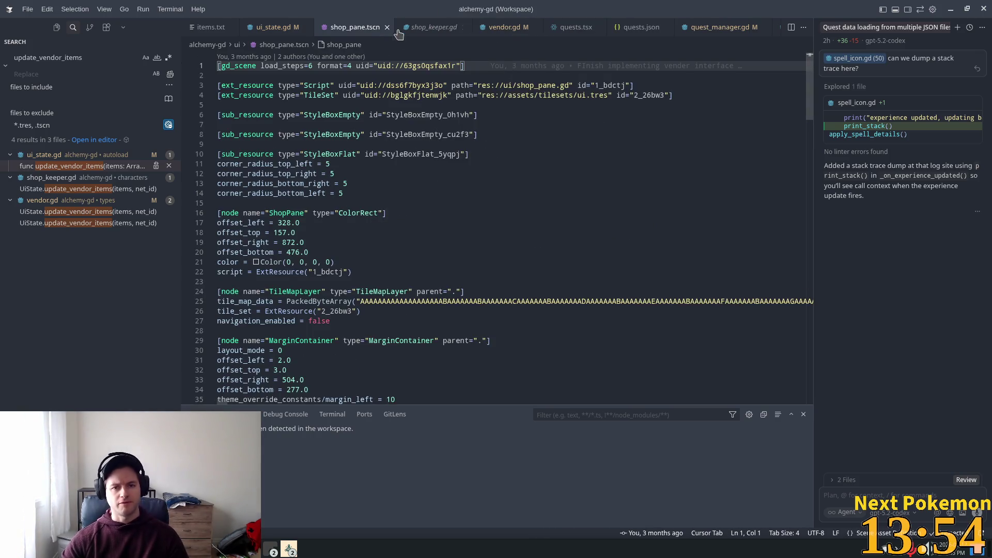
key(ctrl+Tab)
Open shop_pane.gd at the _on_vendor_items_updated handler and read through it
key(ctrl+p)
text(shop)
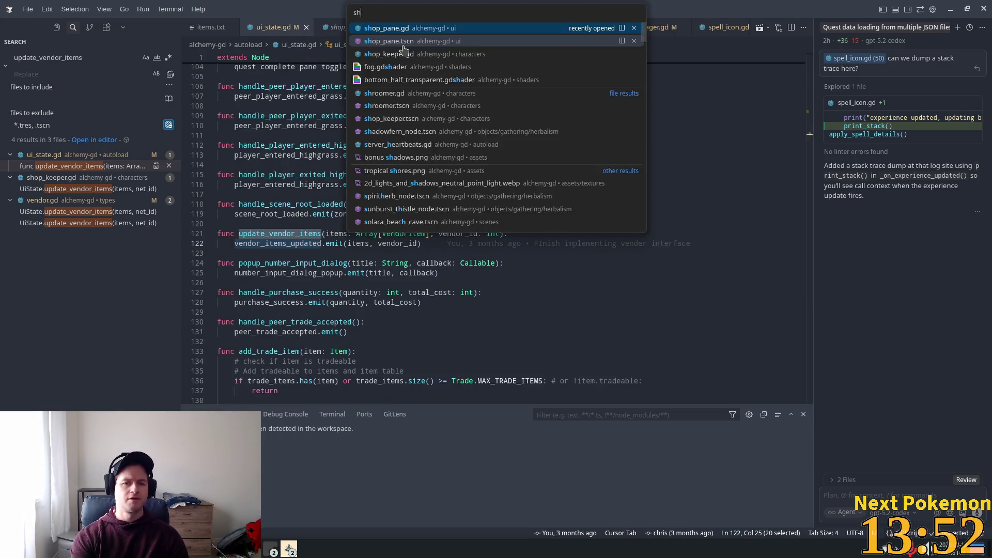
click(378, 31)
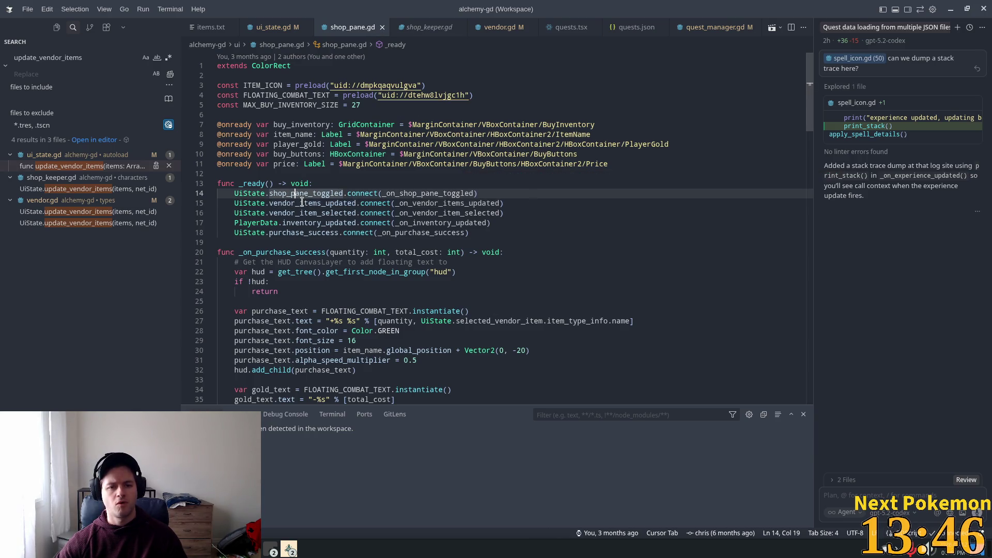
ctrl+click(455, 203)
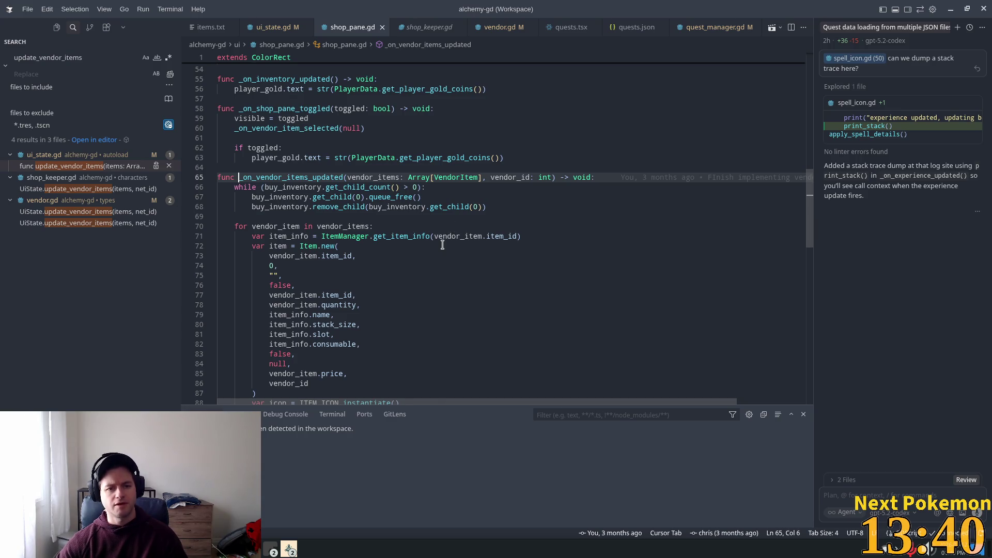
scroll(438, 247, up, 3)
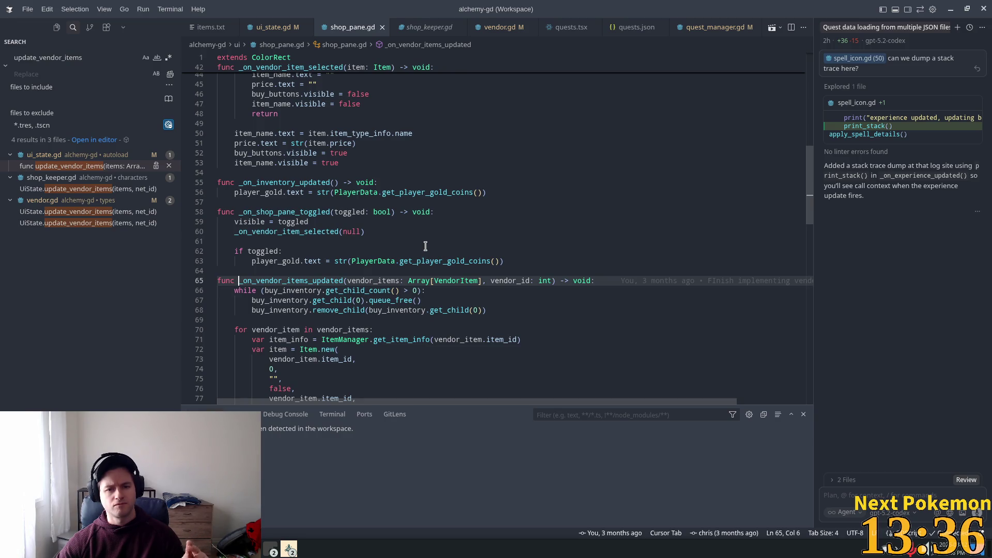
scroll(428, 245, up, 3)
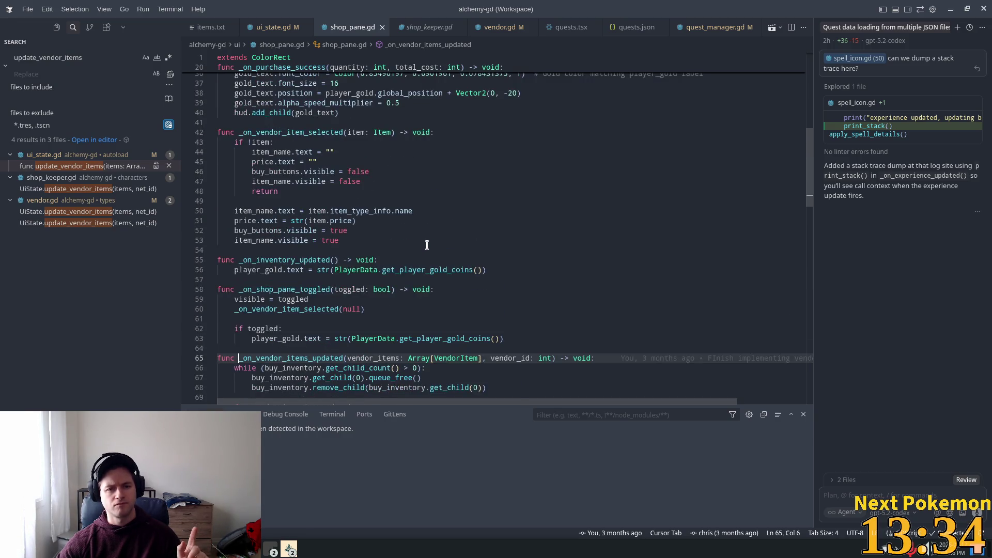
scroll(426, 245, up, 3)
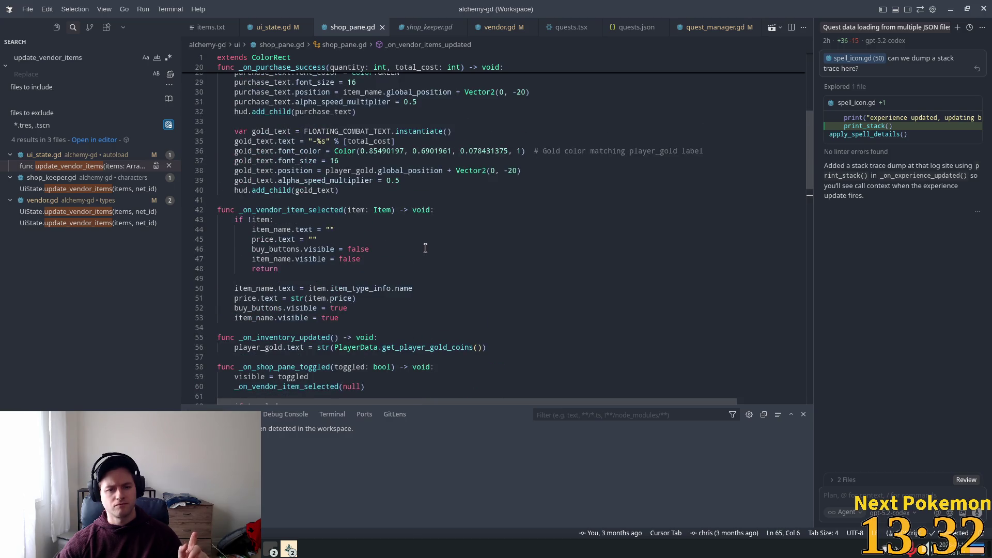
scroll(426, 248, up, 3)
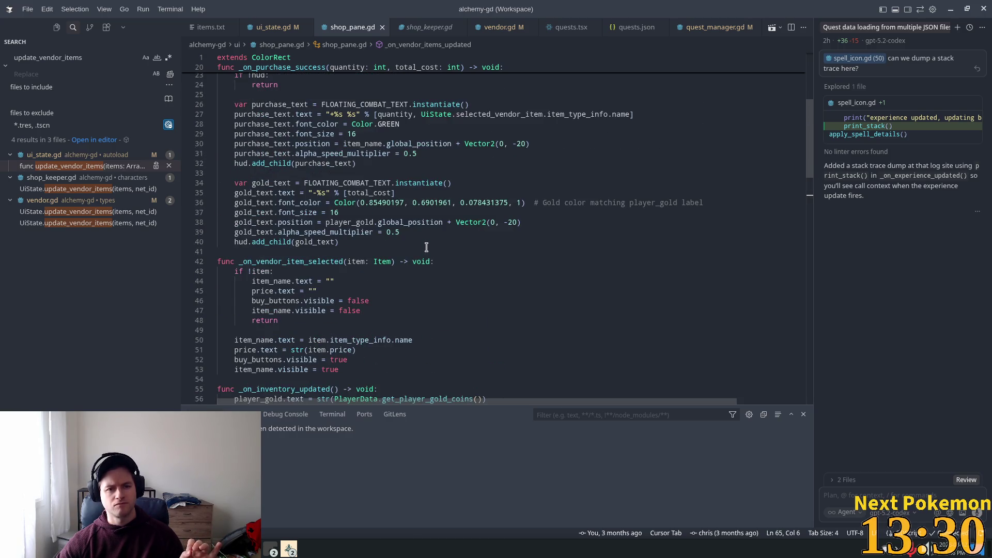
scroll(426, 248, up, 3)
scroll(425, 248, down, 10)
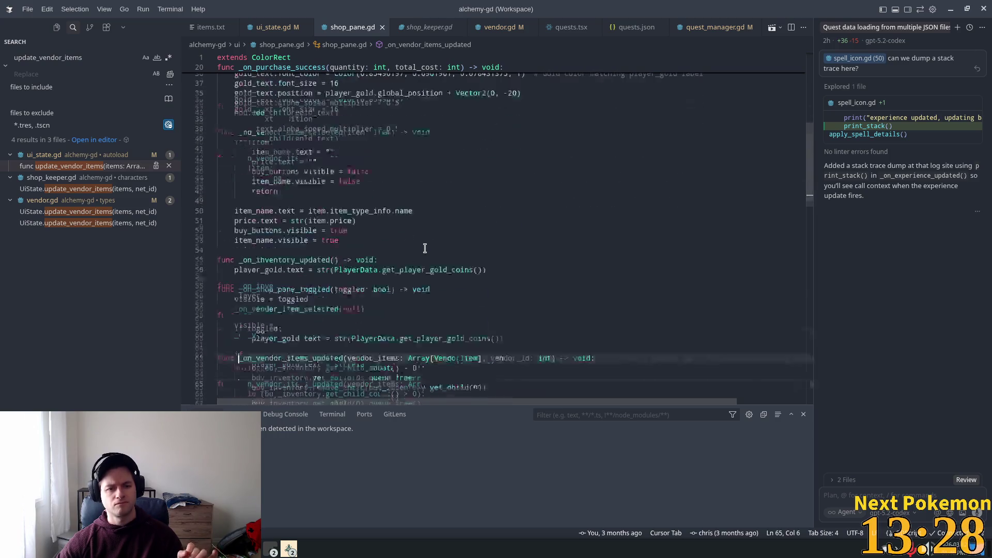
scroll(421, 254, down, 8)
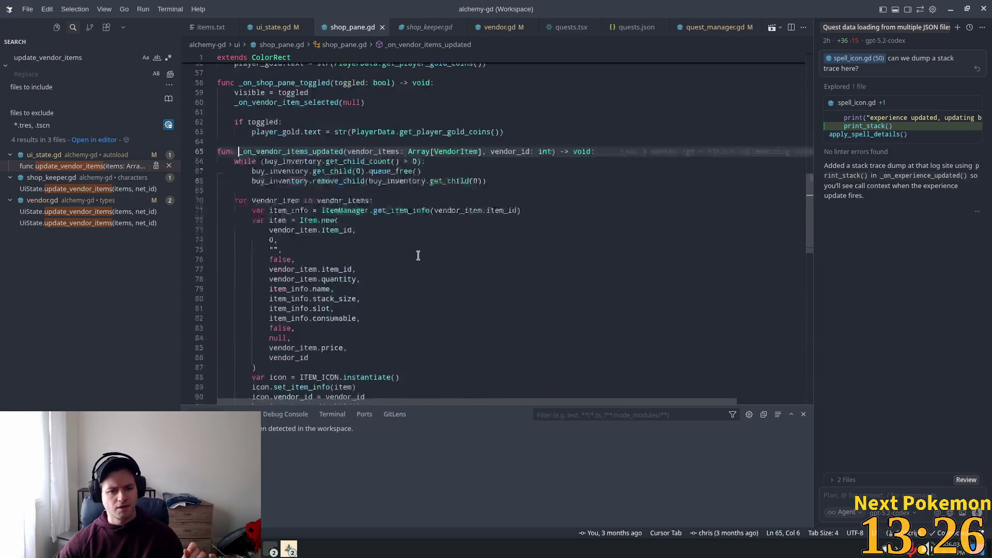
scroll(420, 255, down, 4)
scroll(419, 257, down, 2)
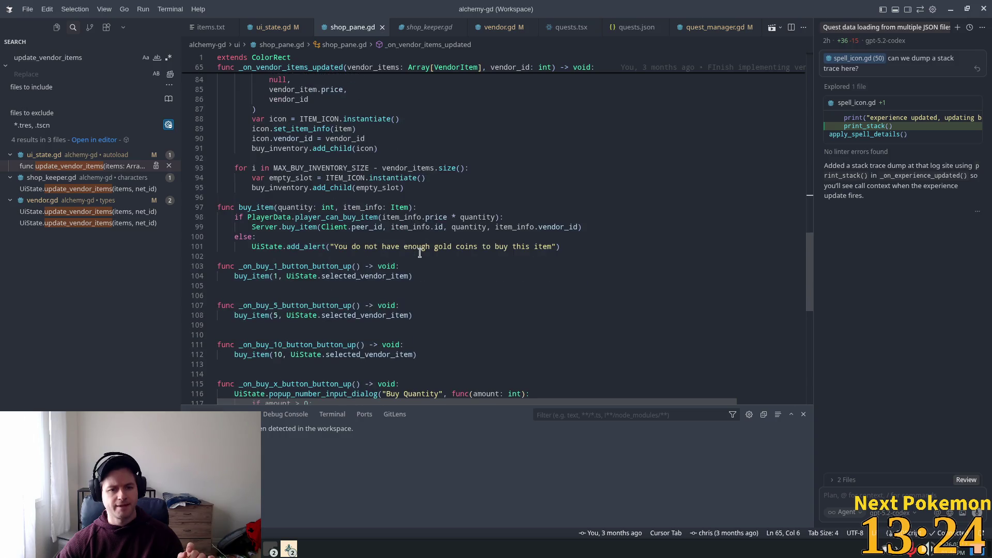
scroll(416, 264, down, 1)
scroll(417, 262, down, 2)
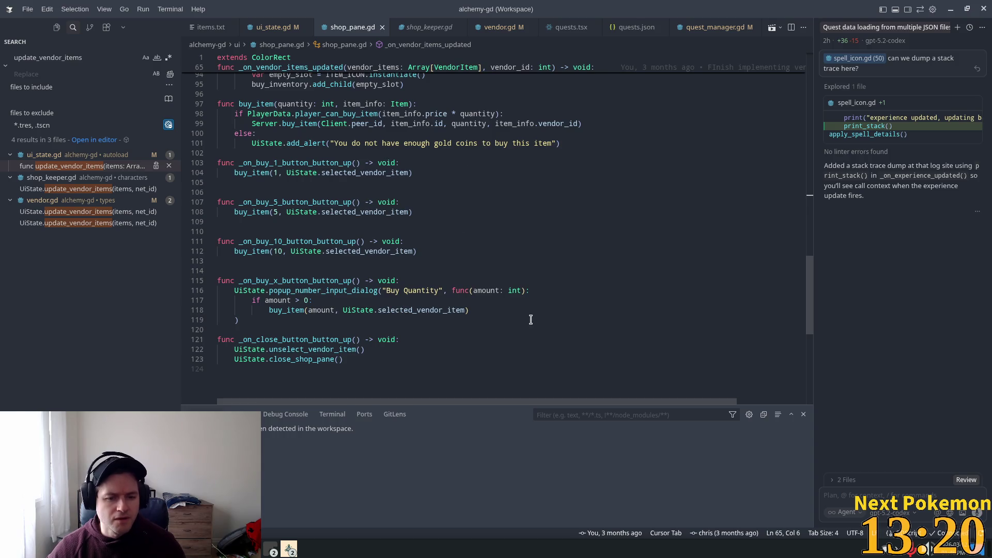
scroll(343, 267, up, 10)
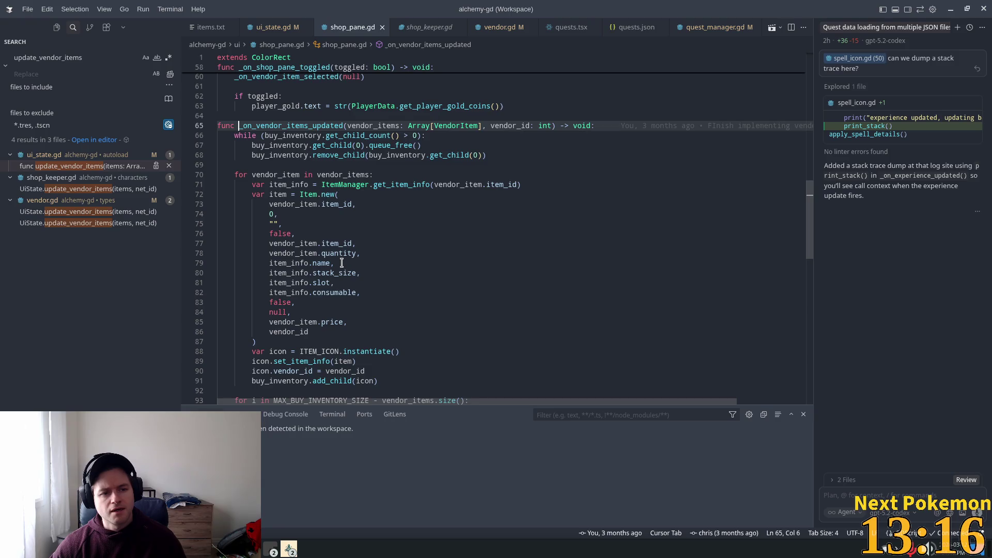
Add a blank line 66 right after the _on_vendor_items_updated header
mouse_move(329, 265)
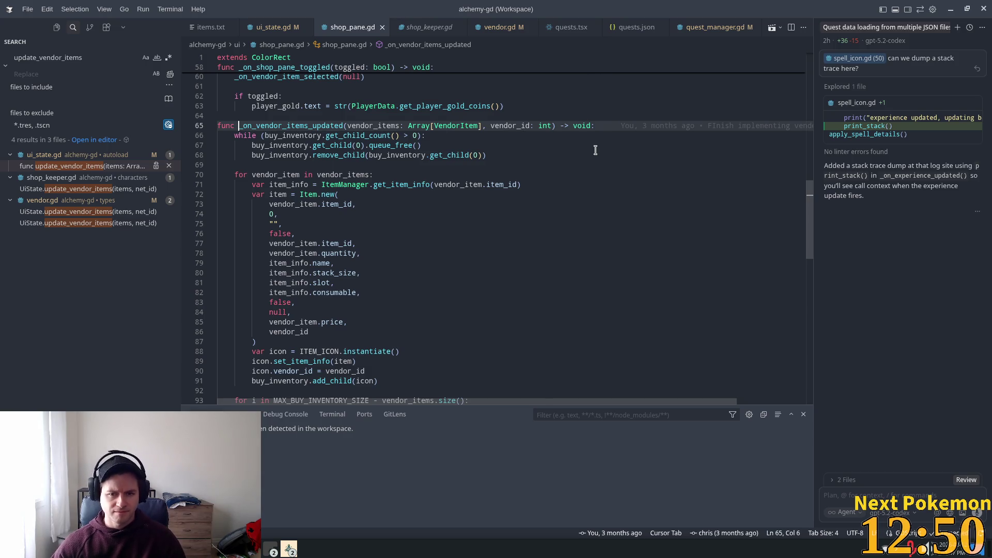
scroll(529, 245, up, 3)
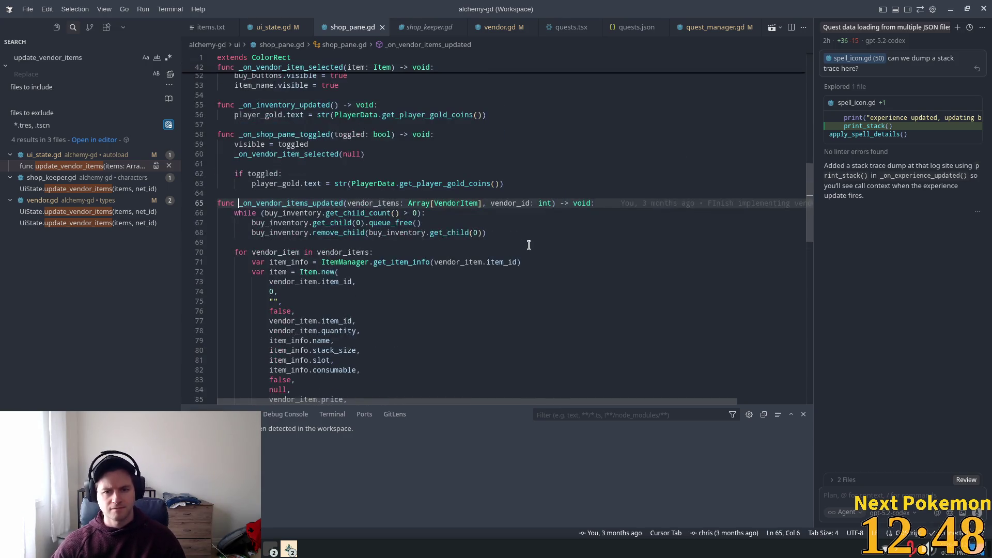
click(608, 204)
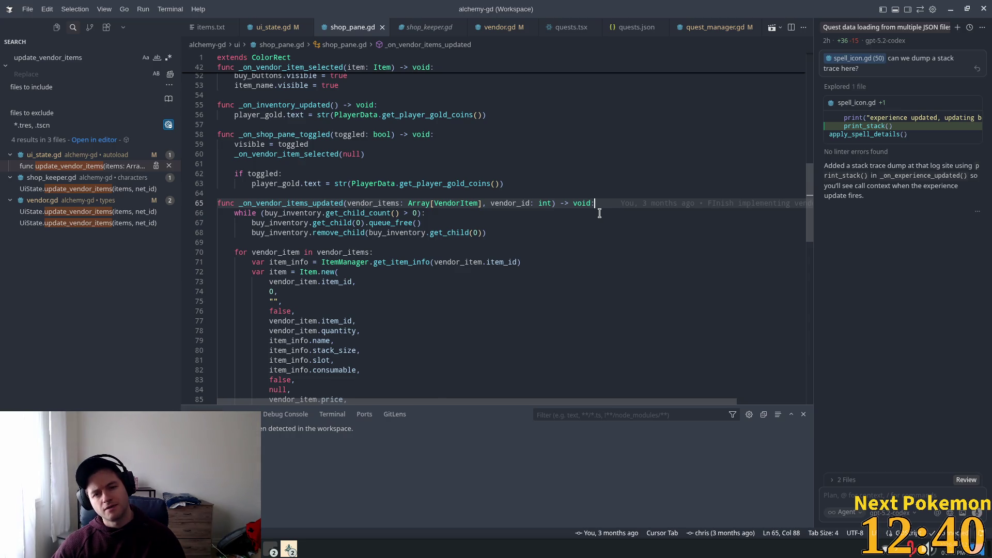
key(Return)
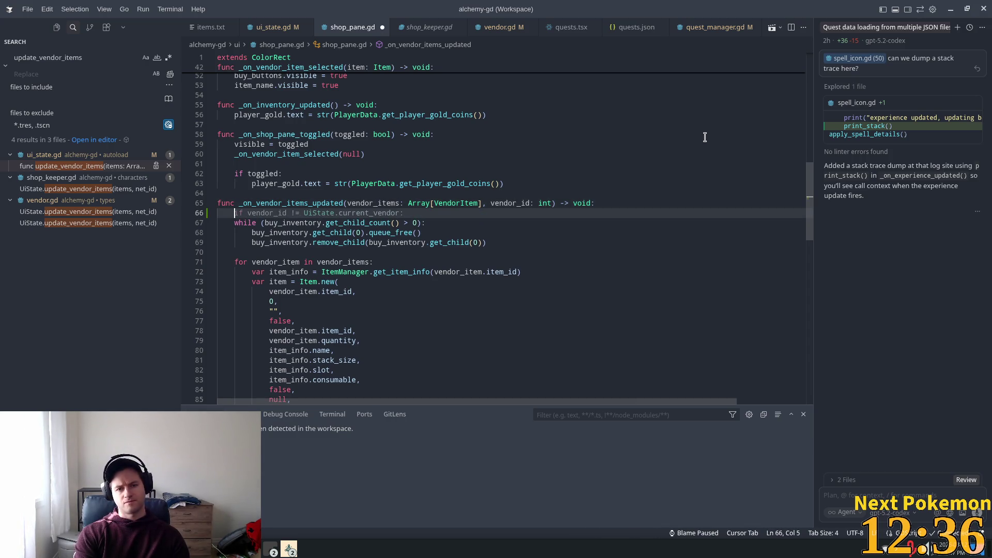
Add the guard 'if vendor_id != UiState.current_vendor: return' to _on_vendor_items_updated and save
key(Tab)
key(Tab)
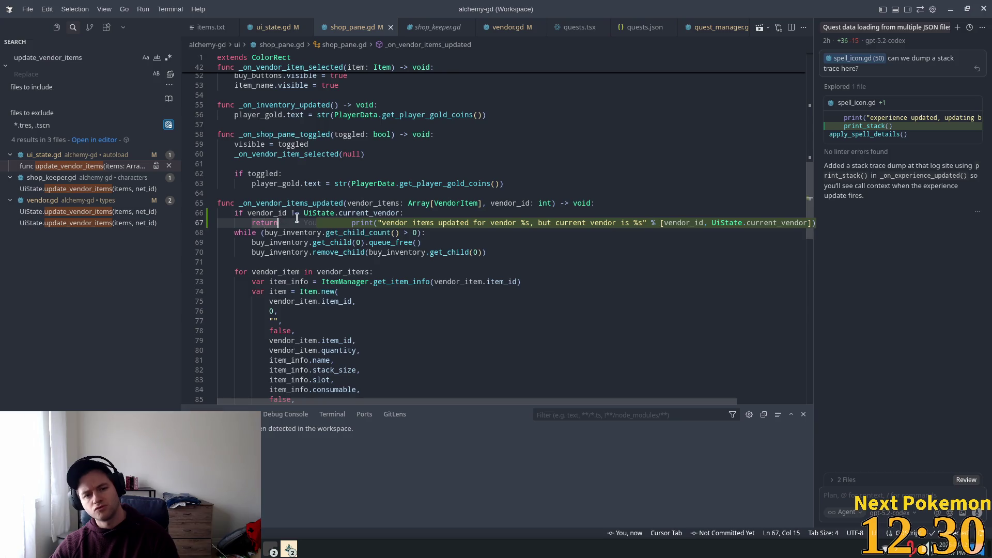
key(Return)
key(BackSpace)
key(BackSpace)
key(ctrl+s)
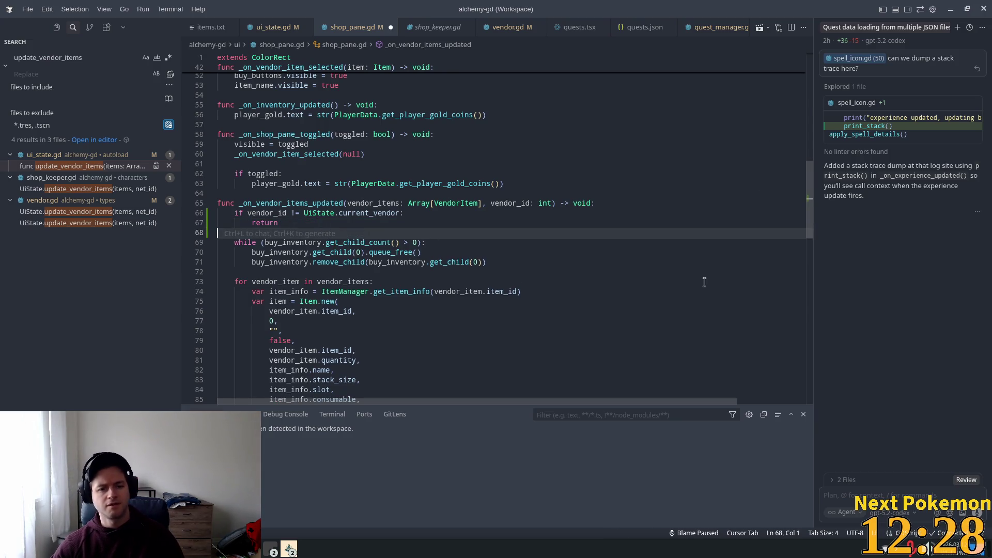
click(534, 203)
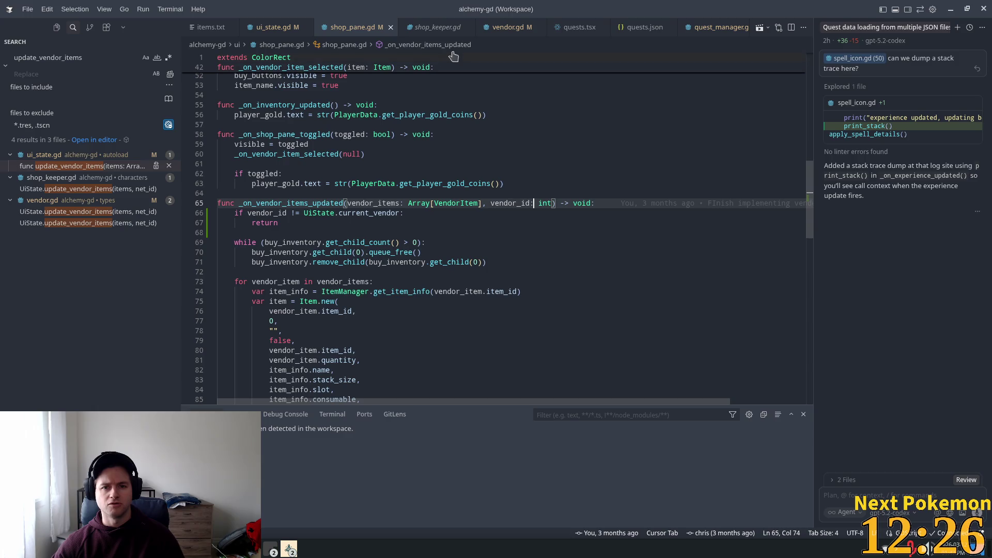
click(497, 29)
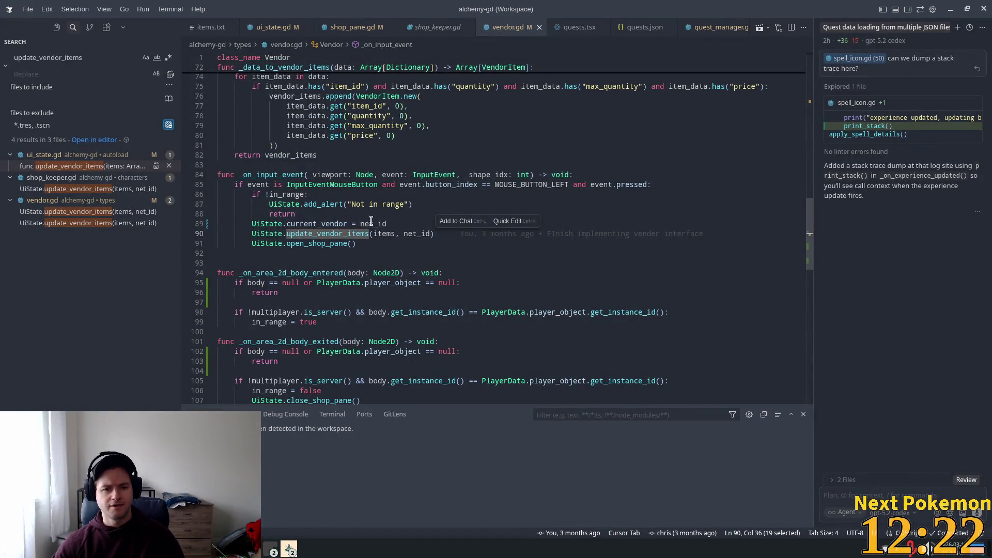
Make close_shop_pane in ui_state.gd reset current_vendor to 0, save, and return to Godot
click(262, 223)
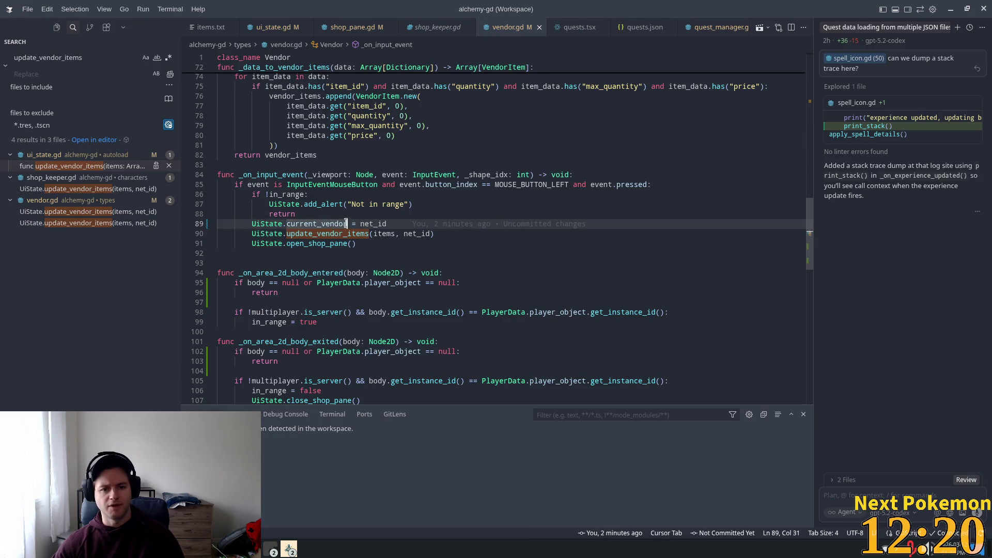
drag(347, 223, 252, 224)
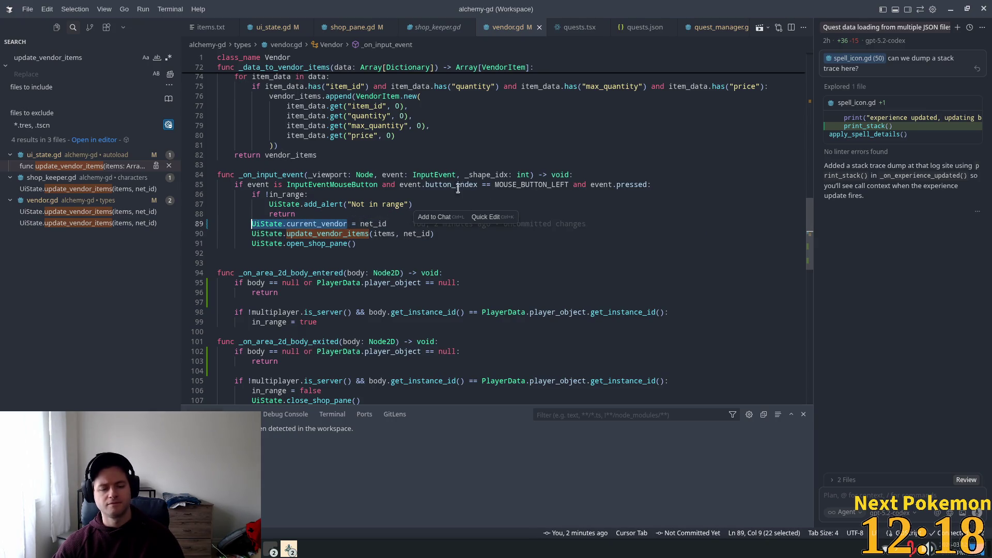
scroll(327, 250, down, 4)
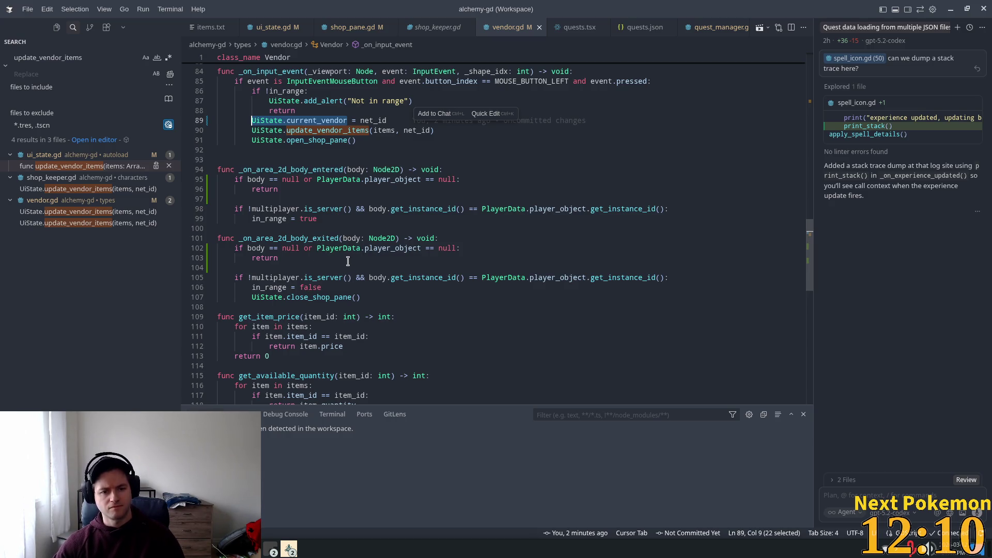
click(346, 297)
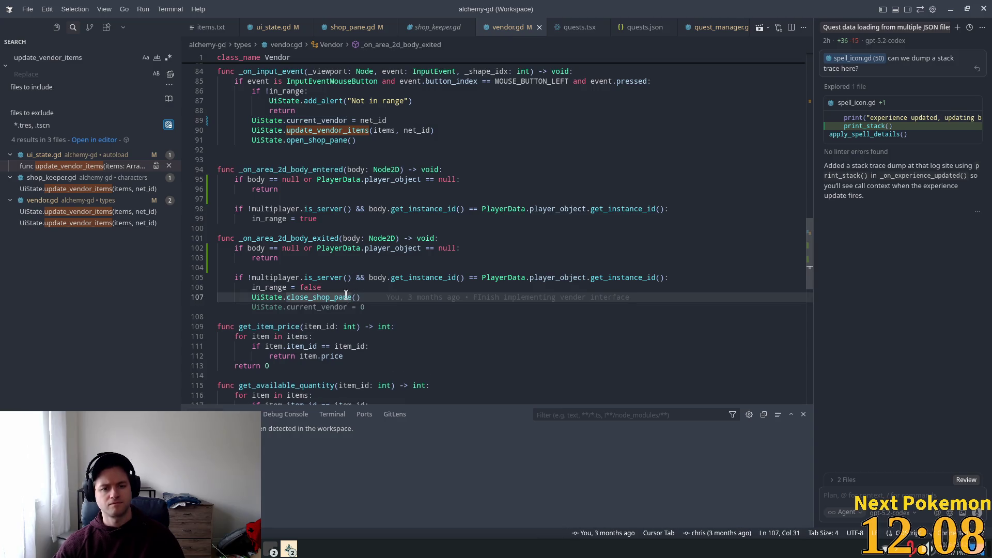
ctrl+click(313, 297)
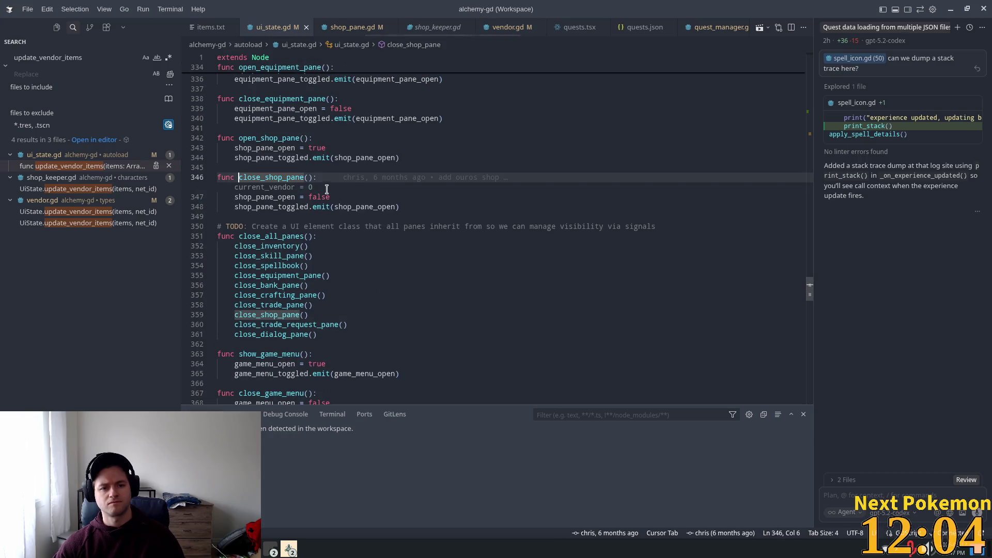
key(Tab)
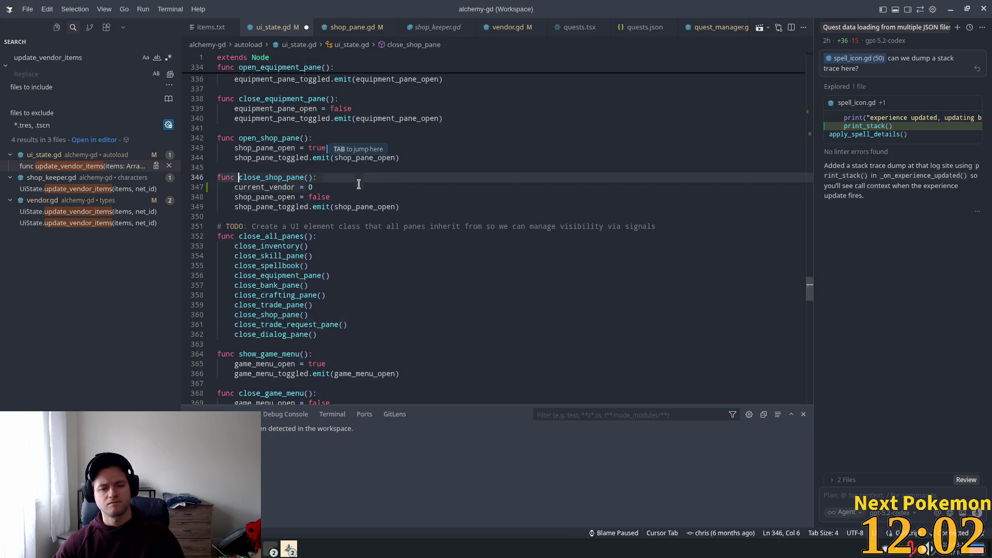
click(360, 186)
key(ctrl+s)
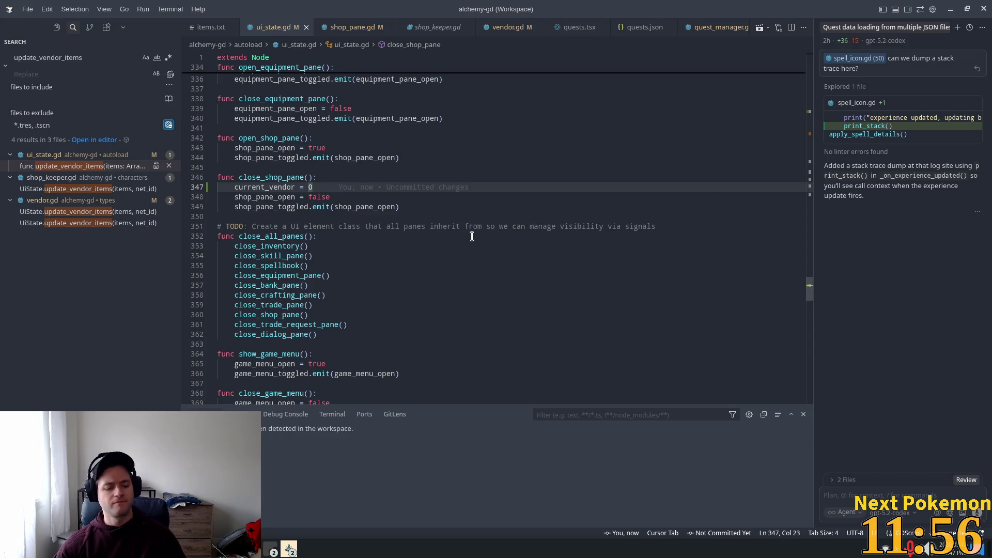
key(alt+Tab)
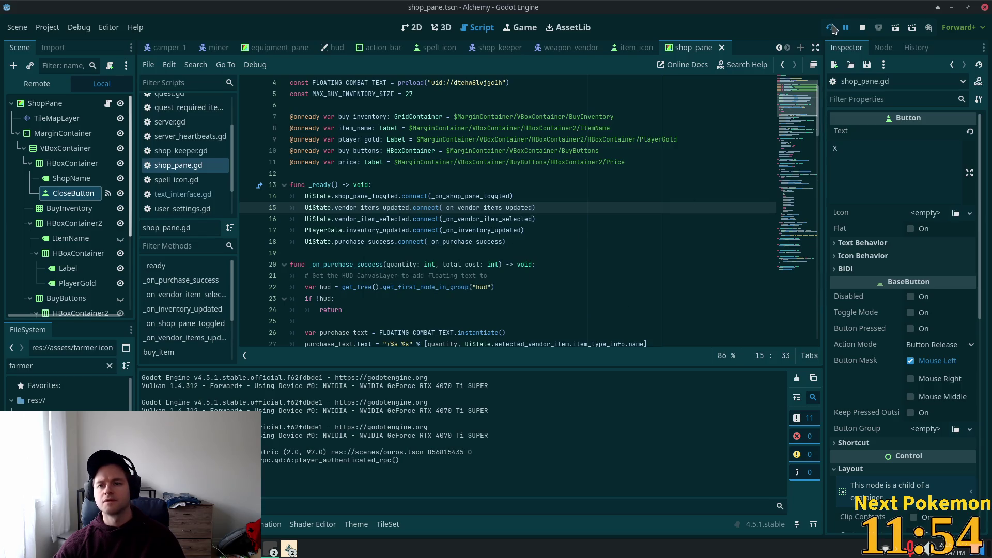
Run the project, visit the weapon shop to check the Wooden Dagger, then walk back outside
click(828, 29)
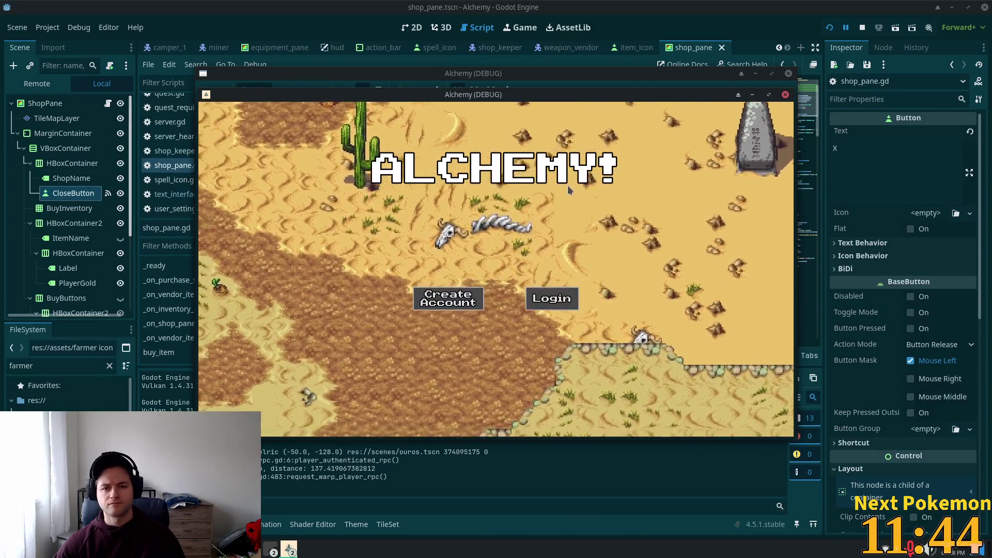
mouse_move(534, 97)
mouse_down()
mouse_move(584, 187)
mouse_move(635, 198)
mouse_up()
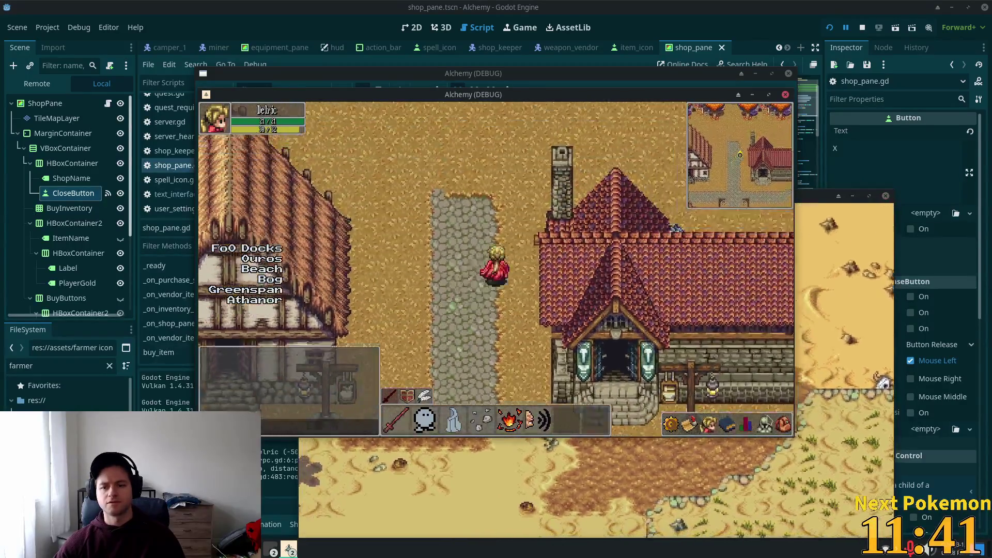
click(783, 426)
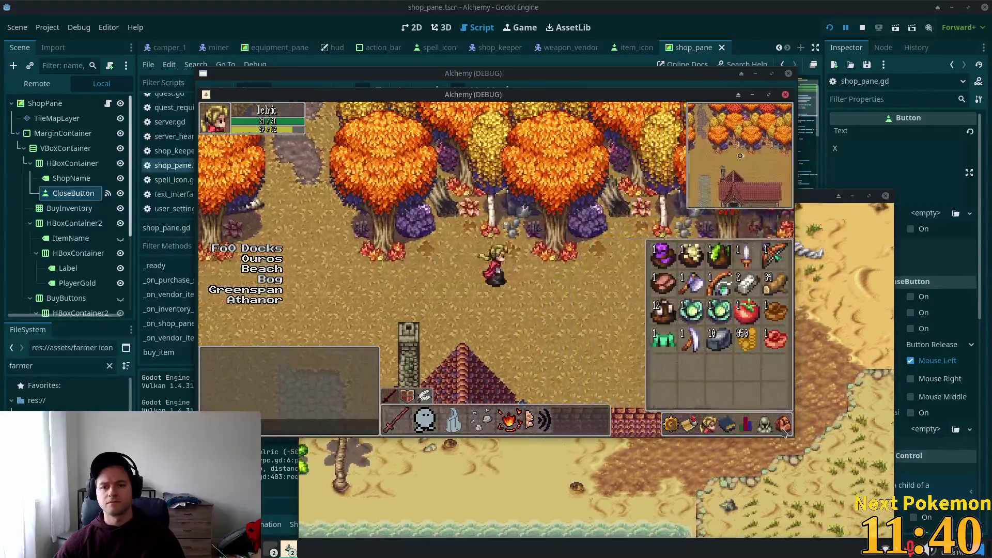
key(Down)
click(783, 427)
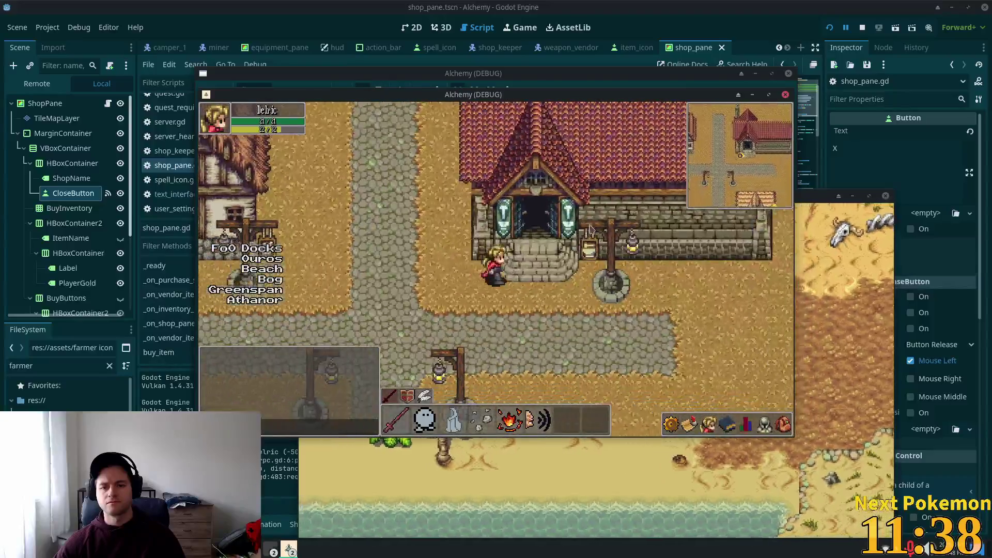
key(Up)
key(space)
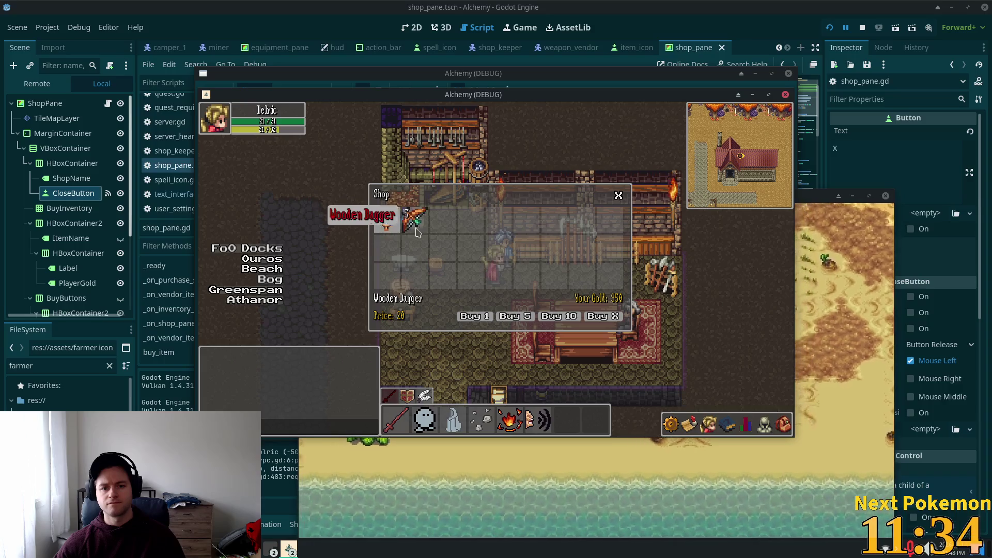
click(381, 233)
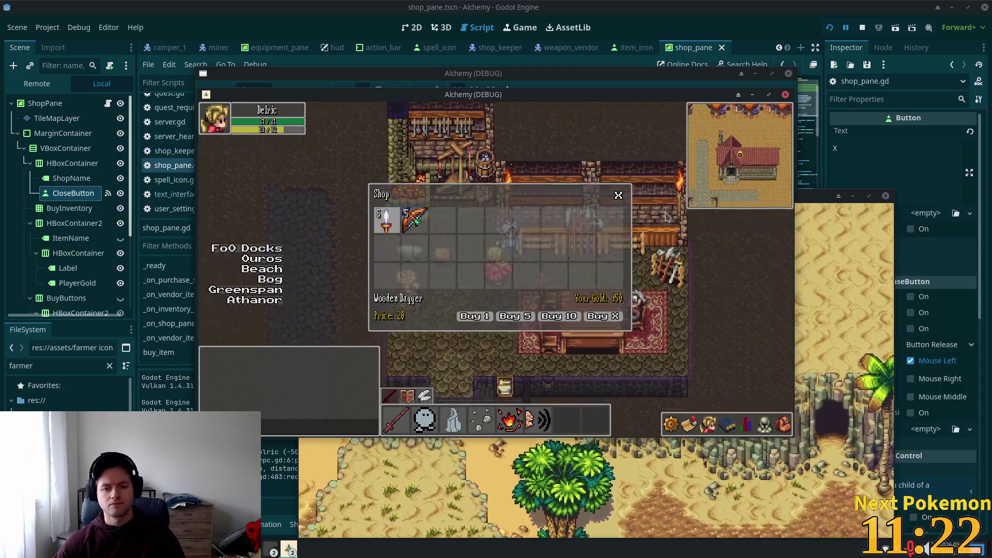
key(Down)
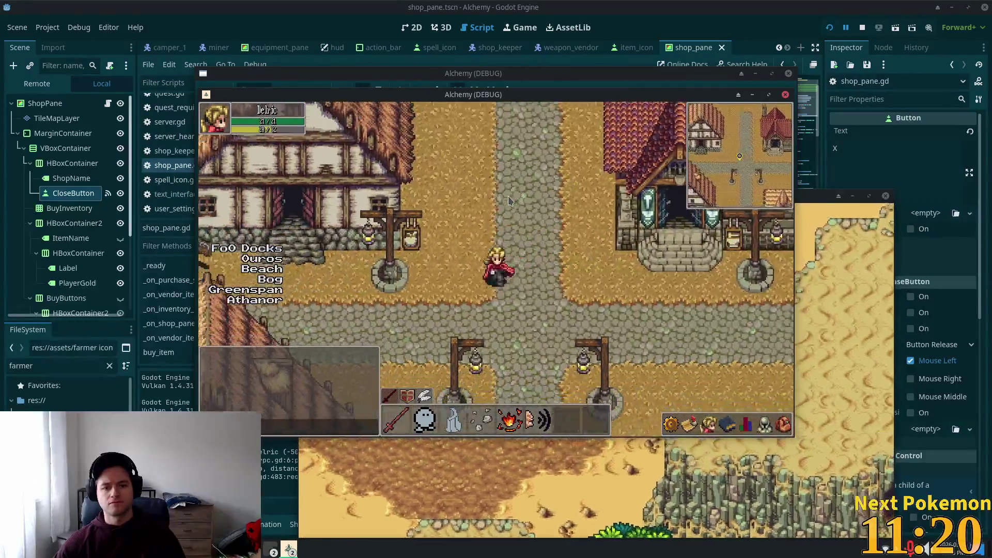
Buy two Raw Beef at the food shop, one at a time
key(Up)
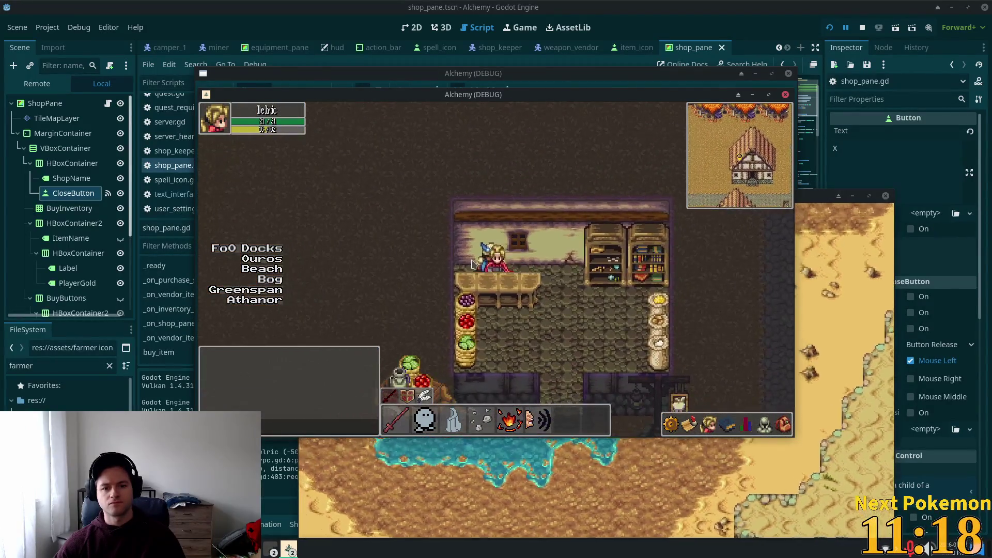
click(415, 219)
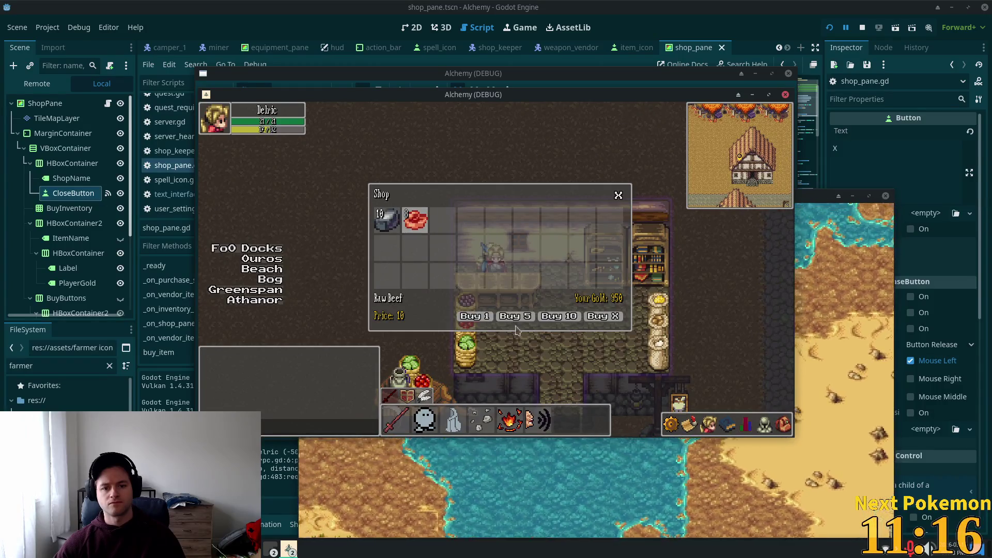
click(476, 316)
key(Escape)
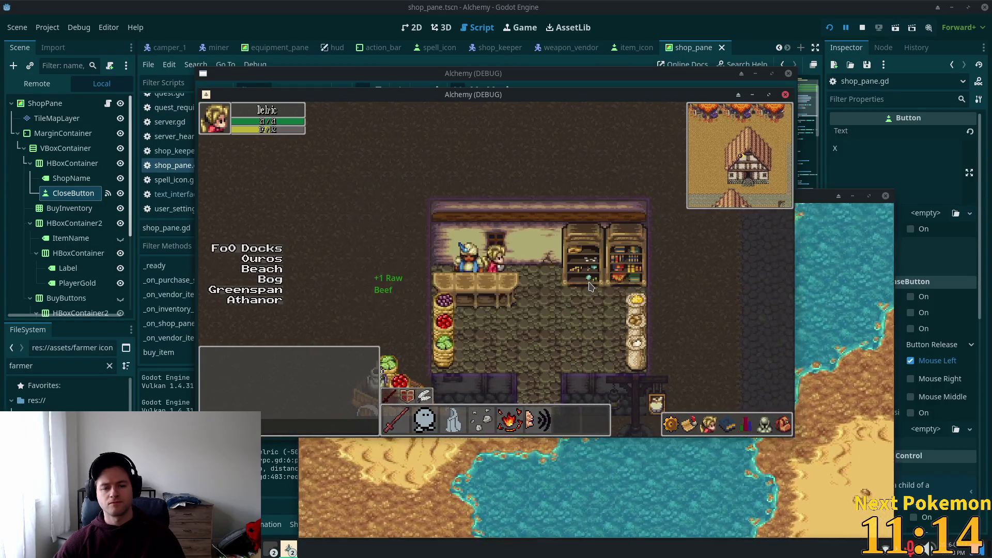
click(475, 272)
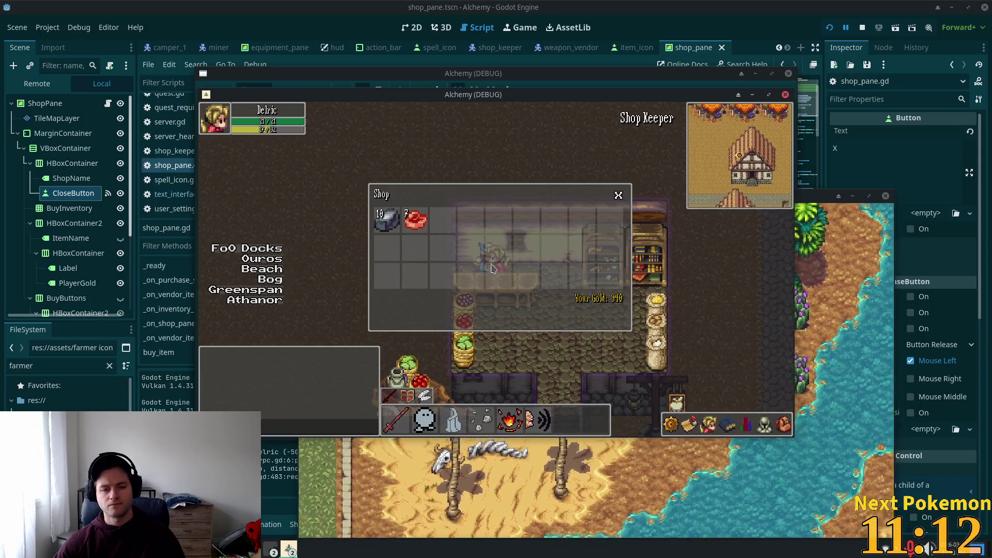
click(416, 219)
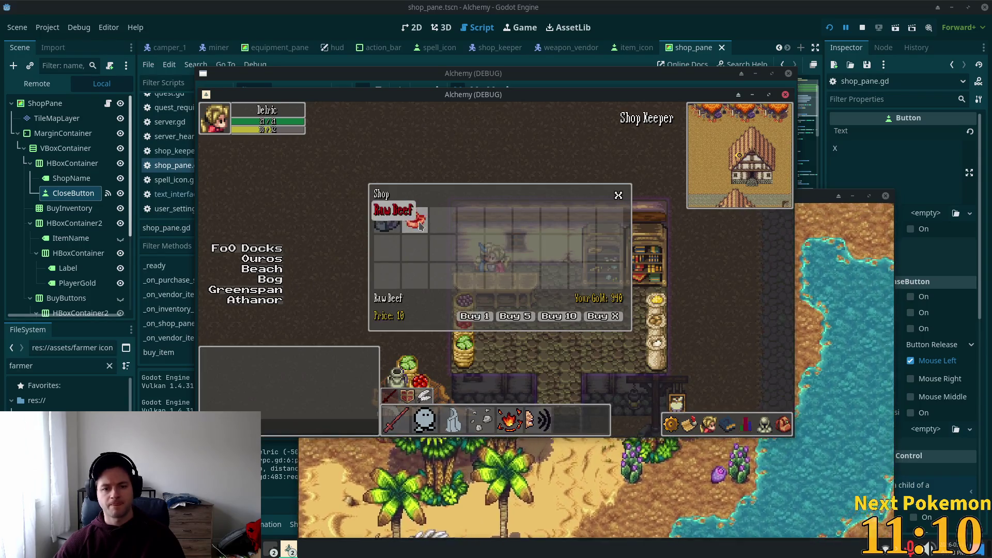
click(478, 317)
click(480, 319)
key(Escape)
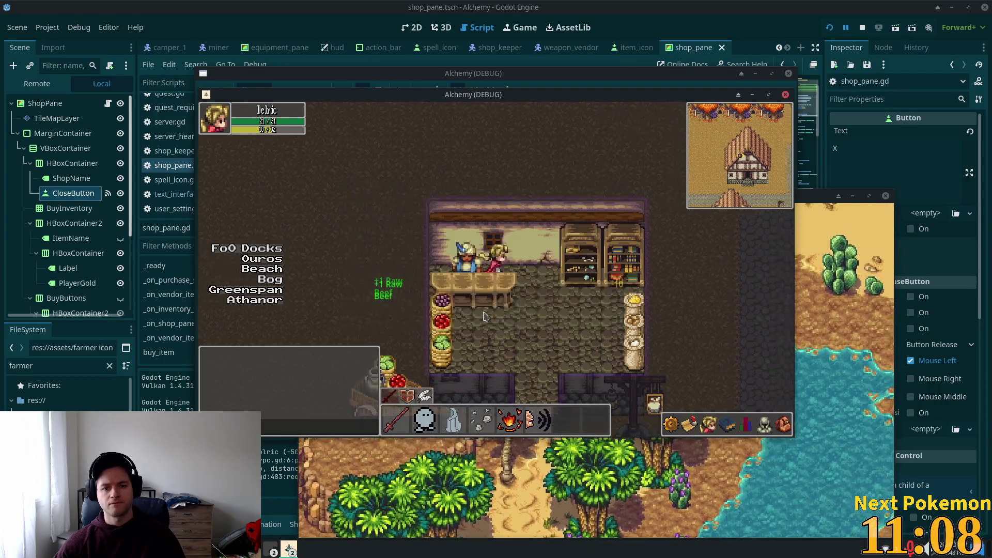
Walk across town to the weapon vendor and open their shop
click(485, 316)
click(527, 223)
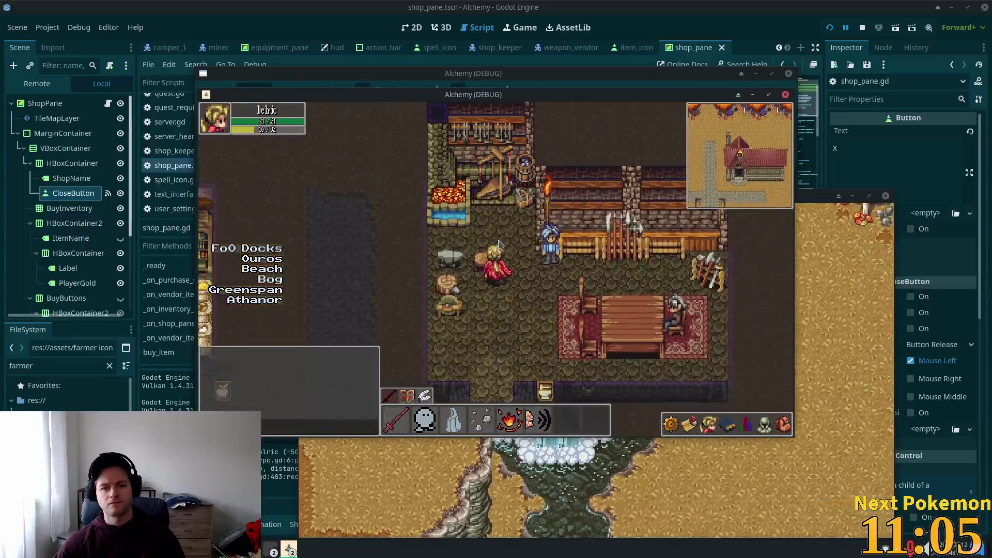
click(525, 248)
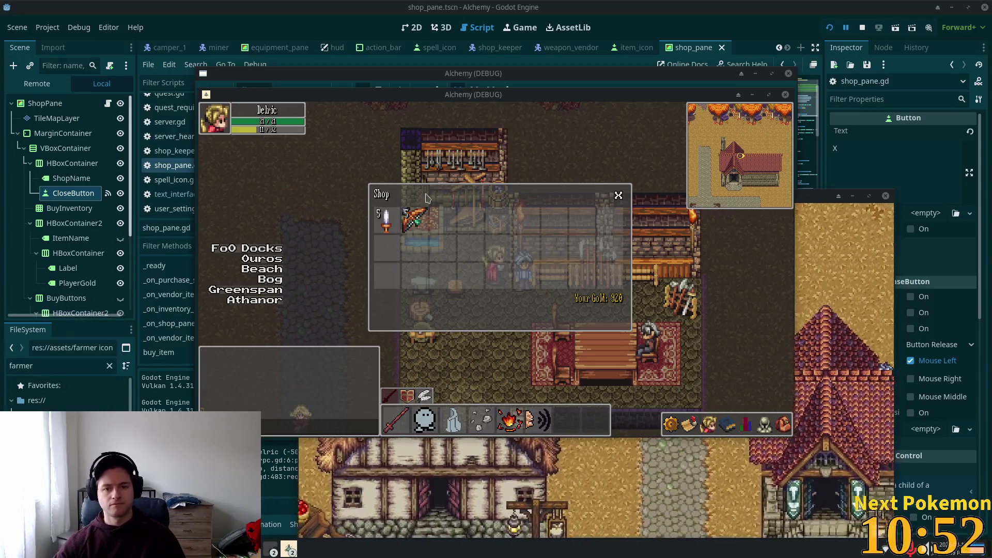
Buy one Wooden Dagger, leaving 900 gold, then close the weapon shop
click(387, 219)
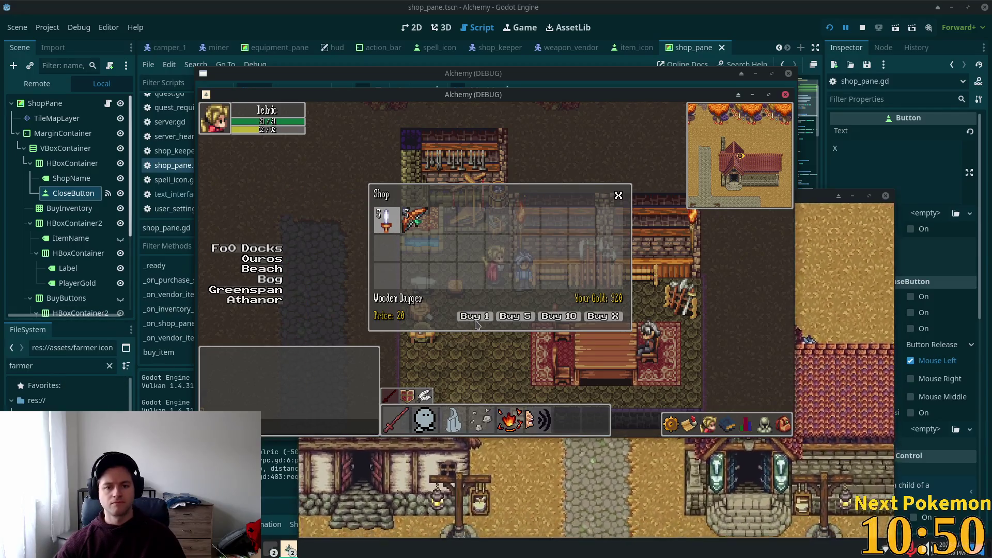
click(475, 315)
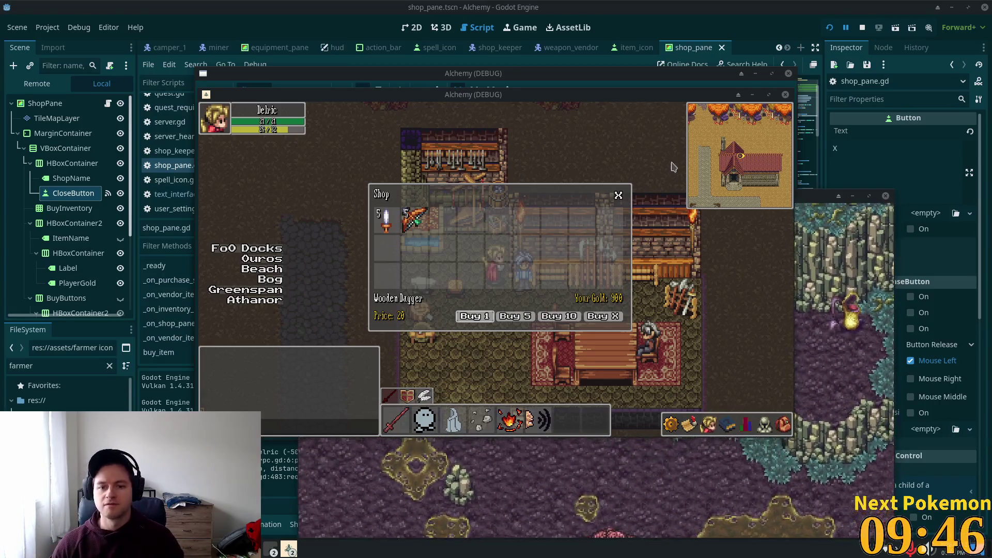
click(620, 203)
Drop the Wooden Dagger from the inventory and walk the character along the road
key(i)
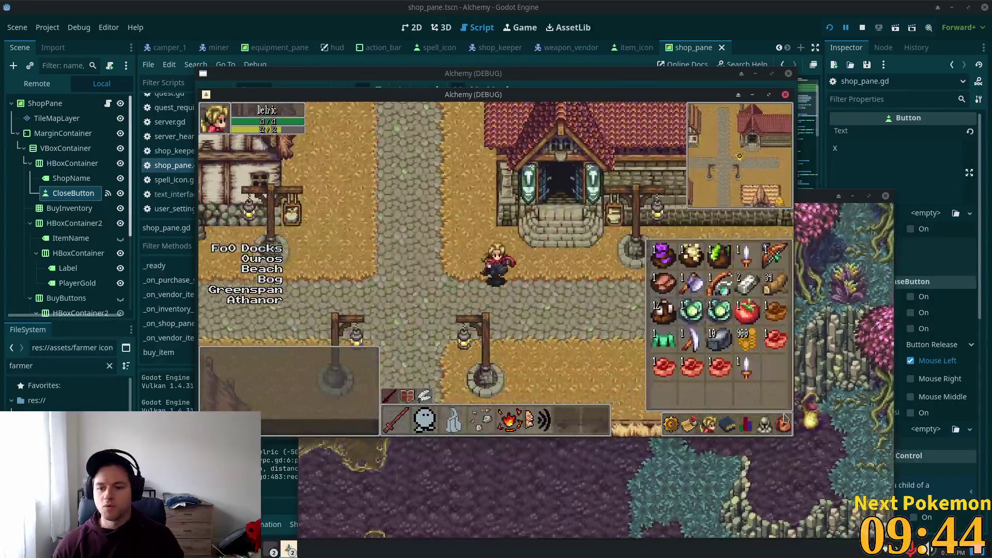
right_click(742, 368)
click(747, 390)
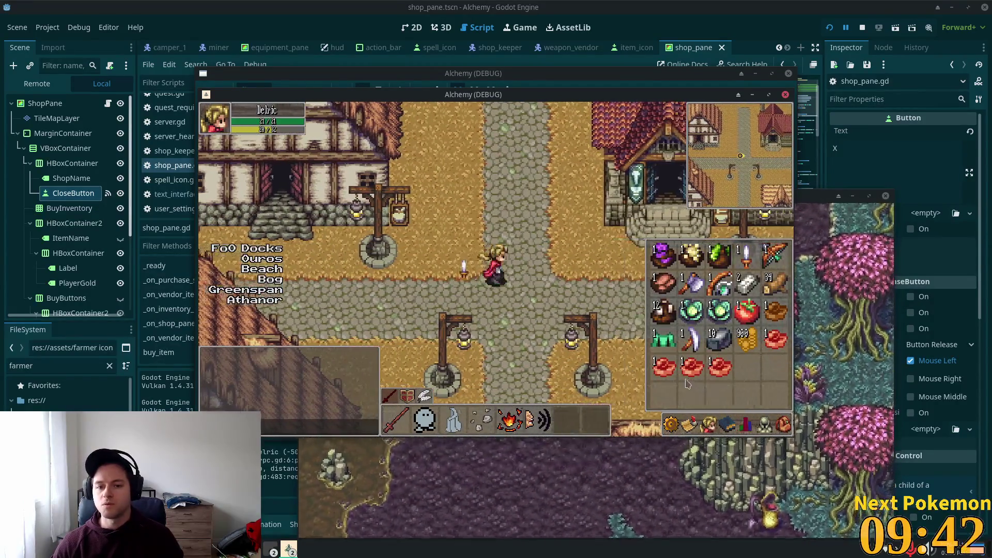
key(i)
key(d)
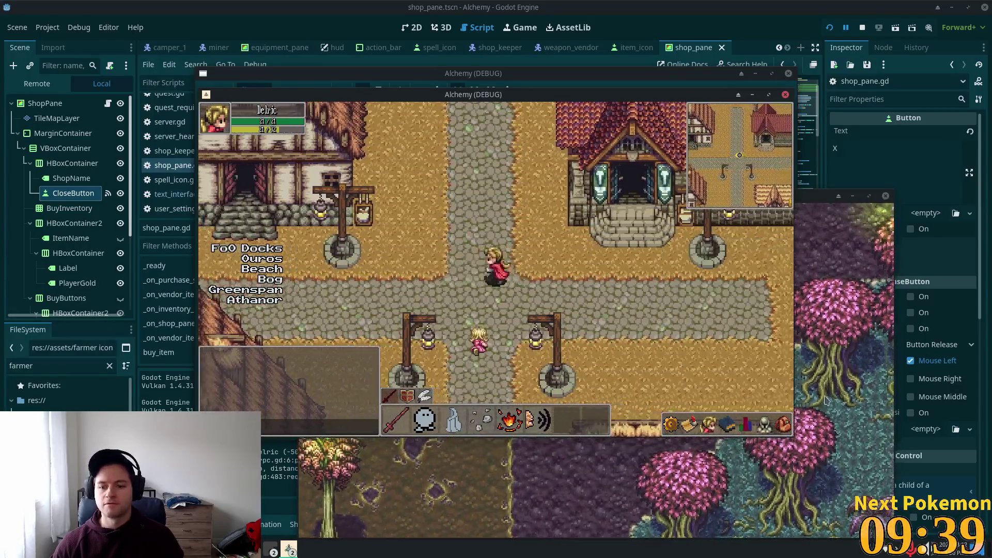
key(s)
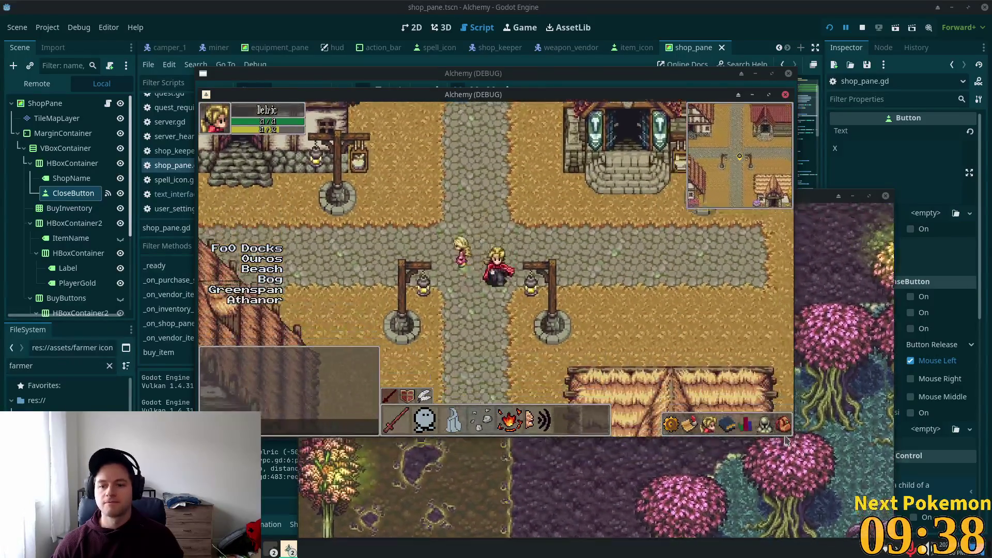
Drop the Wooden Dagger again and walk back into the house
key(i)
right_click(746, 377)
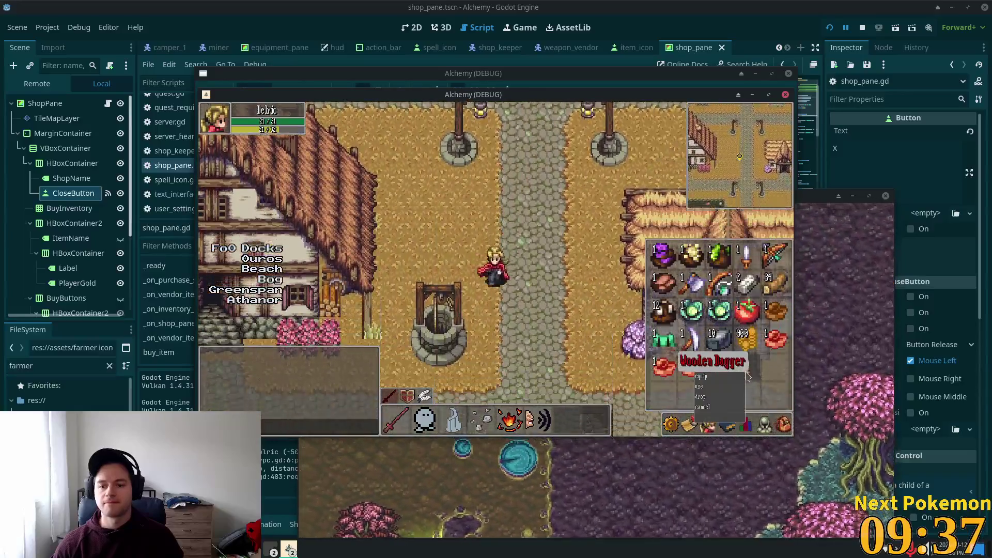
click(701, 397)
key(s)
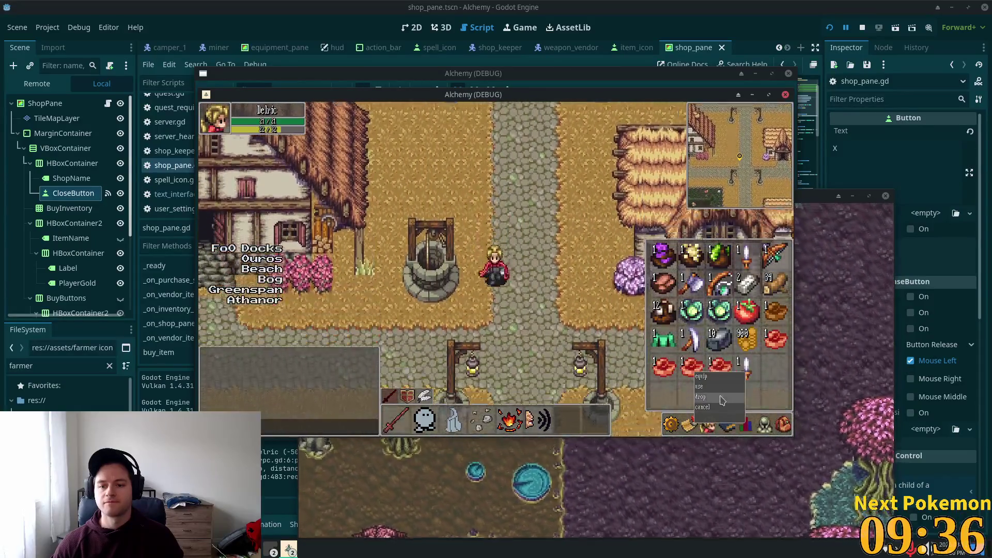
key(i)
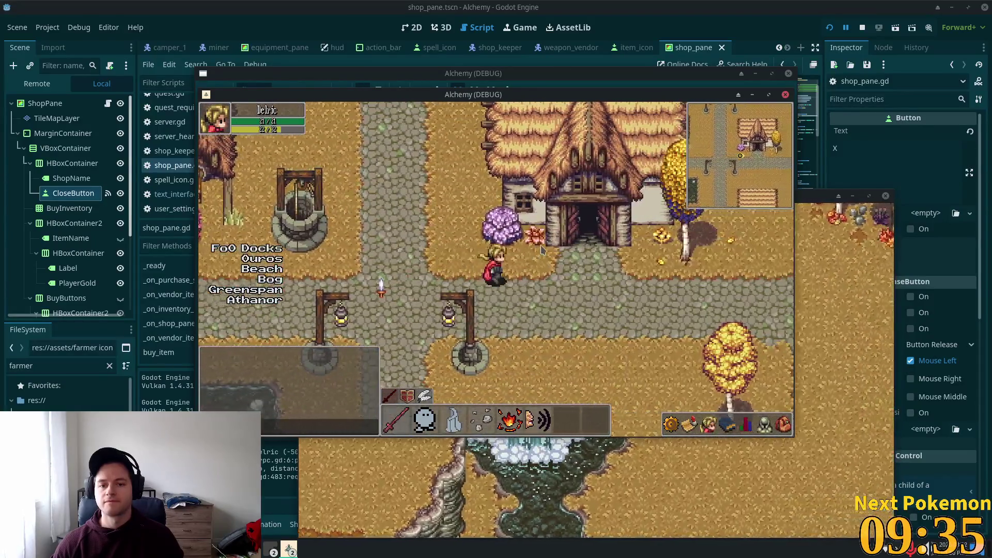
key(d)
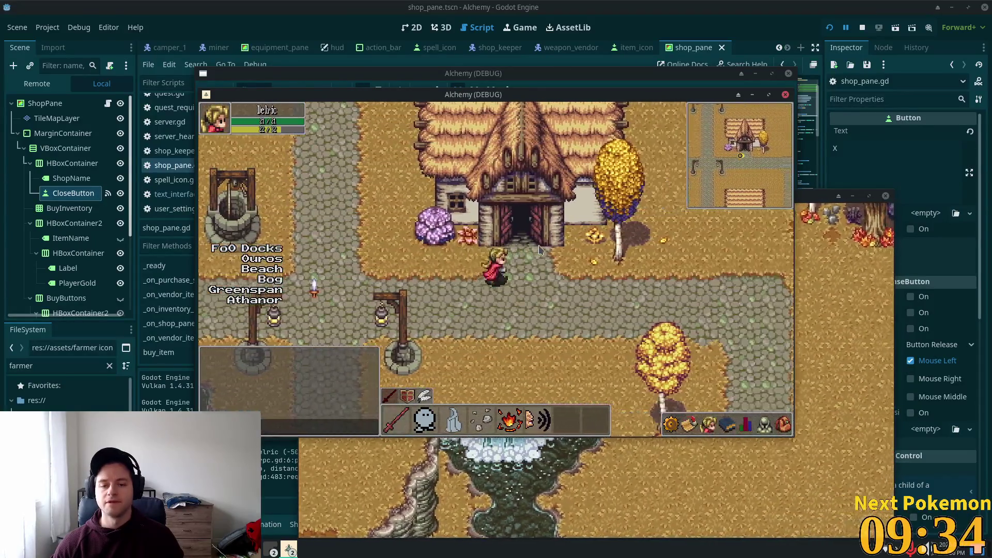
key(w)
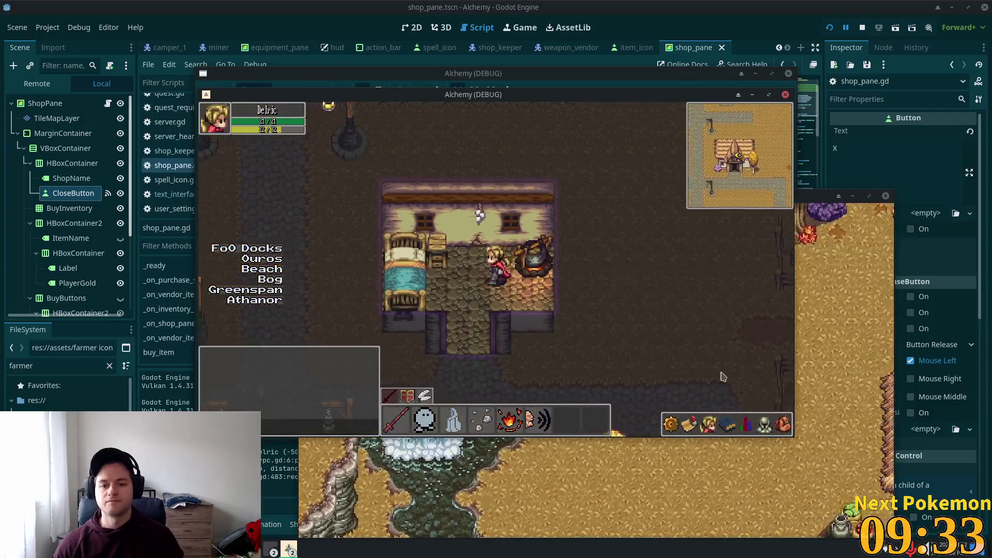
Cook Raw Beef at the cauldron into two Cooked Beef, then walk out the door
key(i)
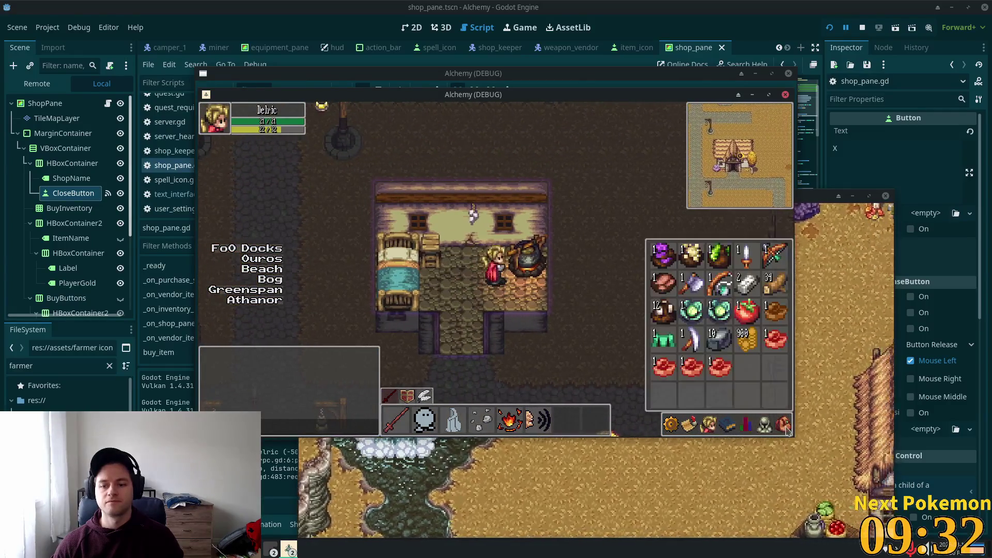
click(687, 338)
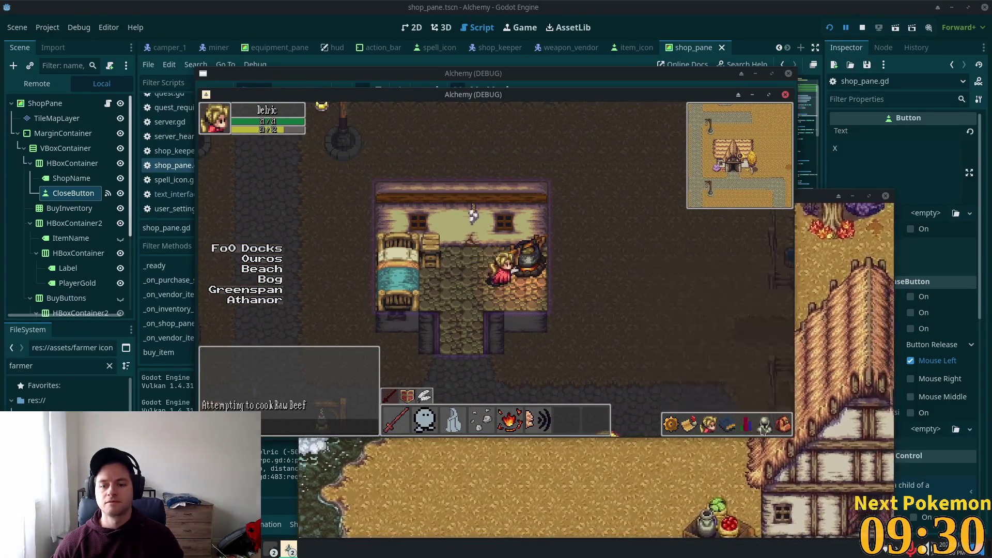
key(i)
key(i)
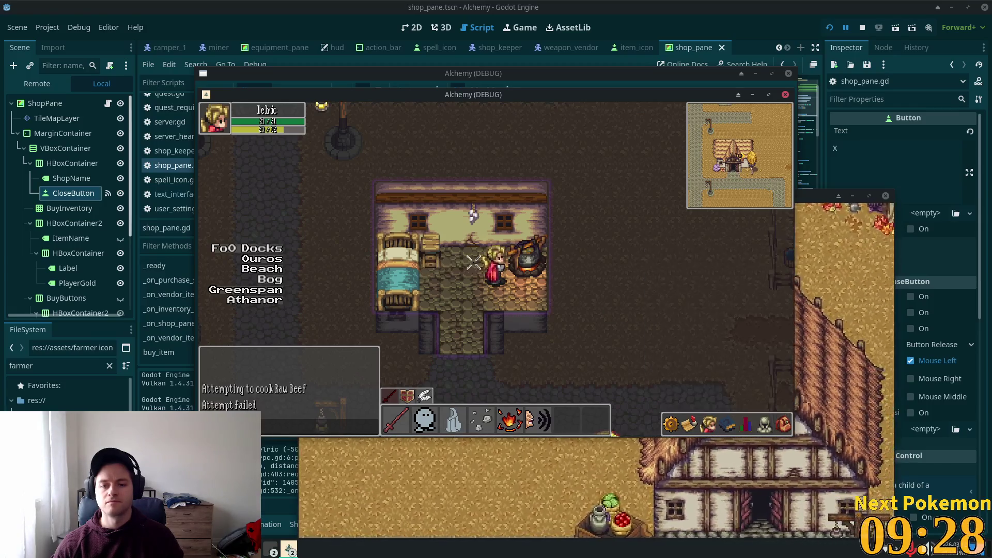
click(779, 430)
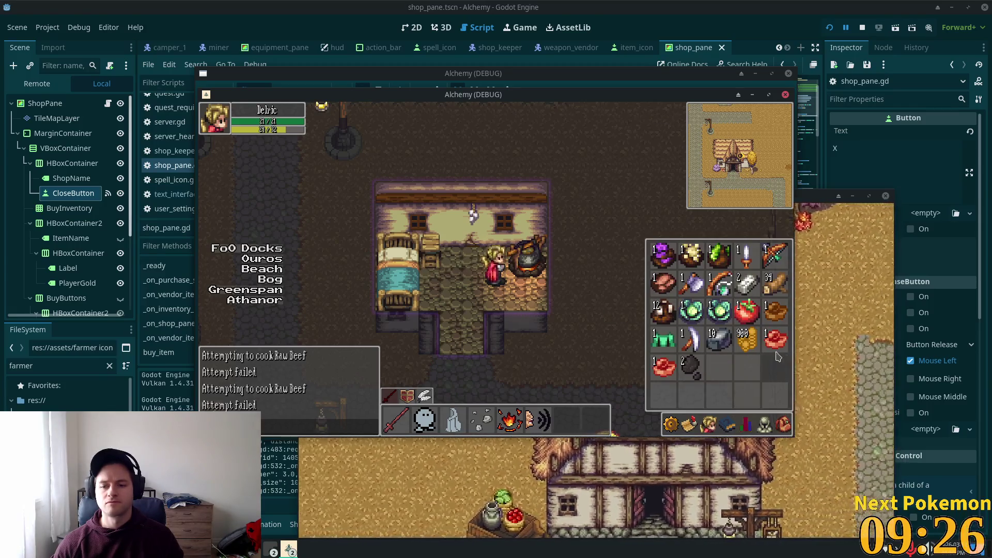
key(i)
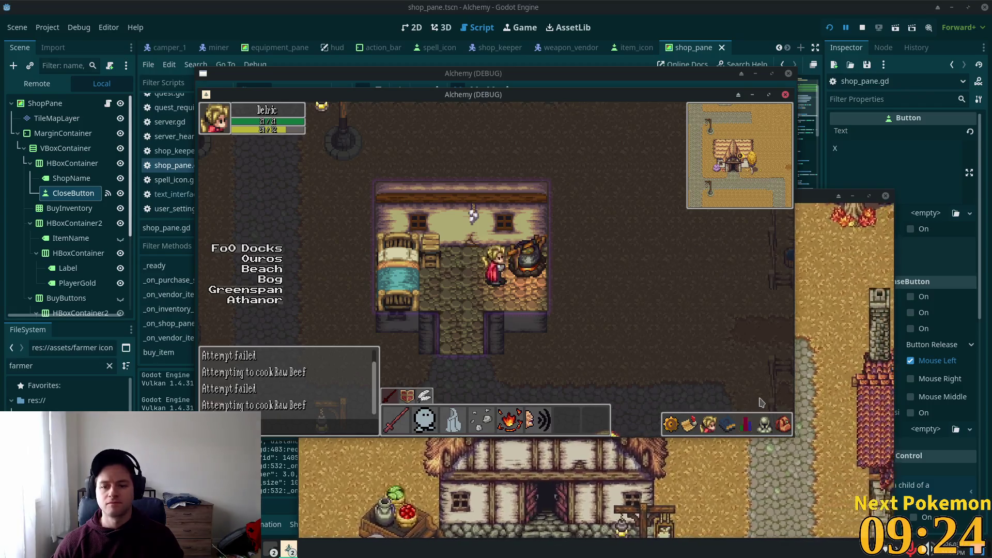
click(779, 425)
key(i)
click(529, 257)
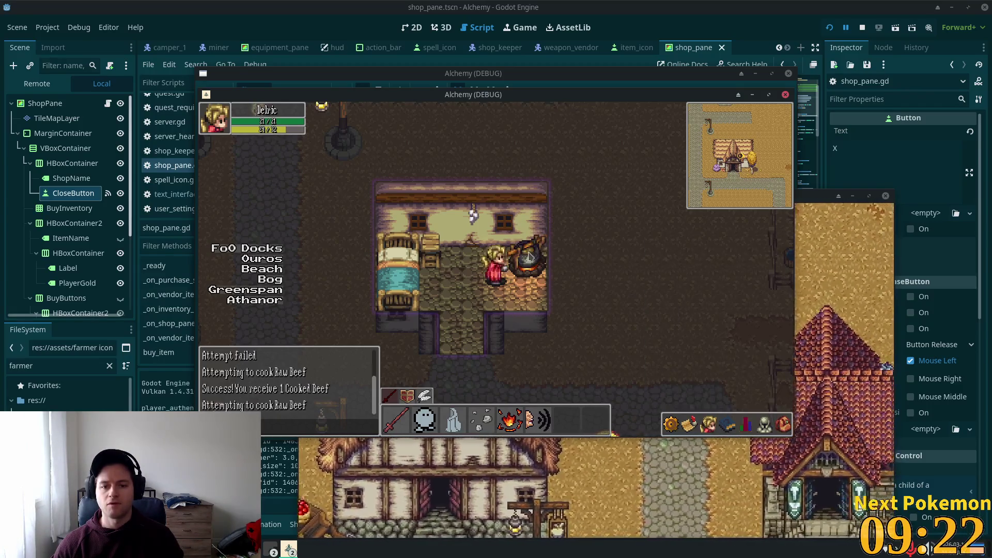
click(573, 318)
click(544, 380)
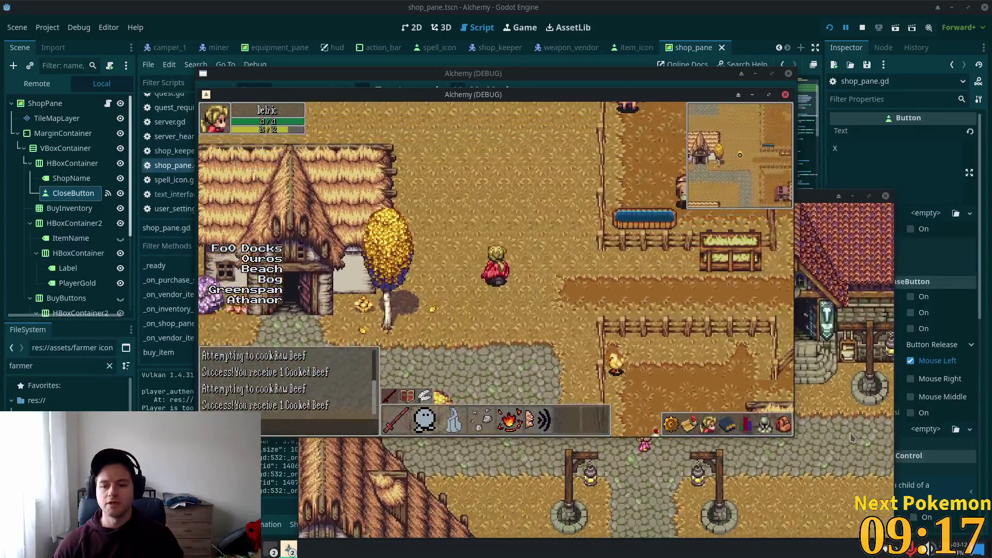
Check the inventory, walk through the farm pen to the cows and attack one
click(784, 424)
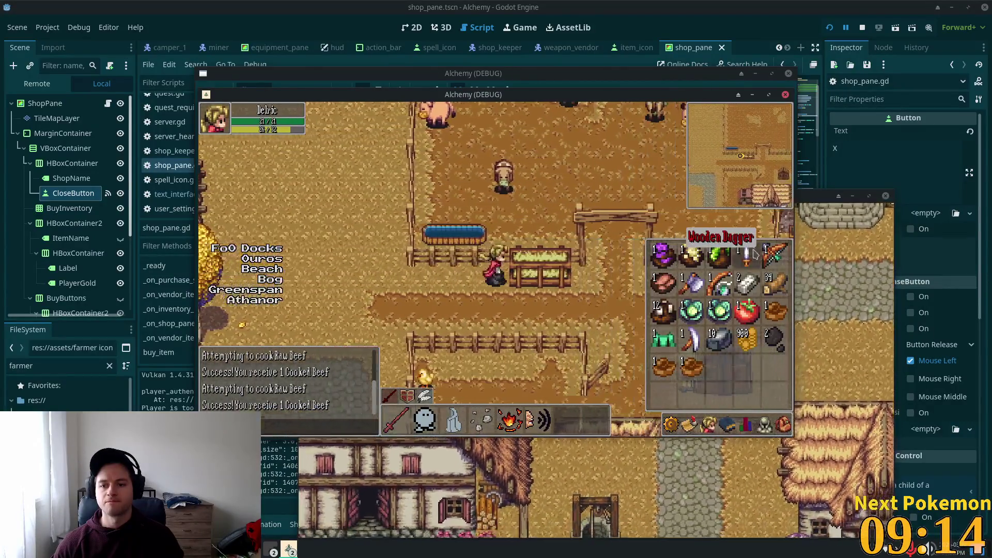
key(i)
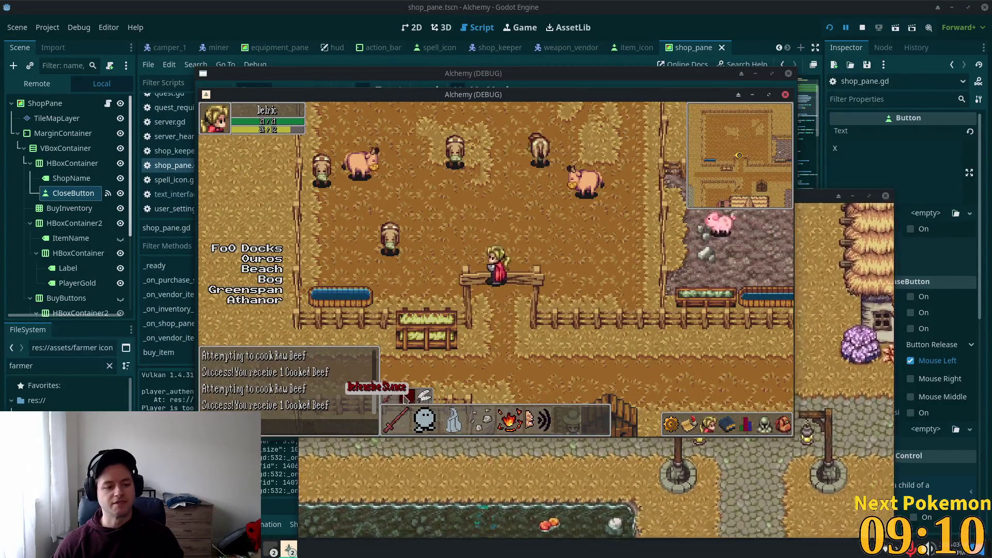
key(w)
key(a)
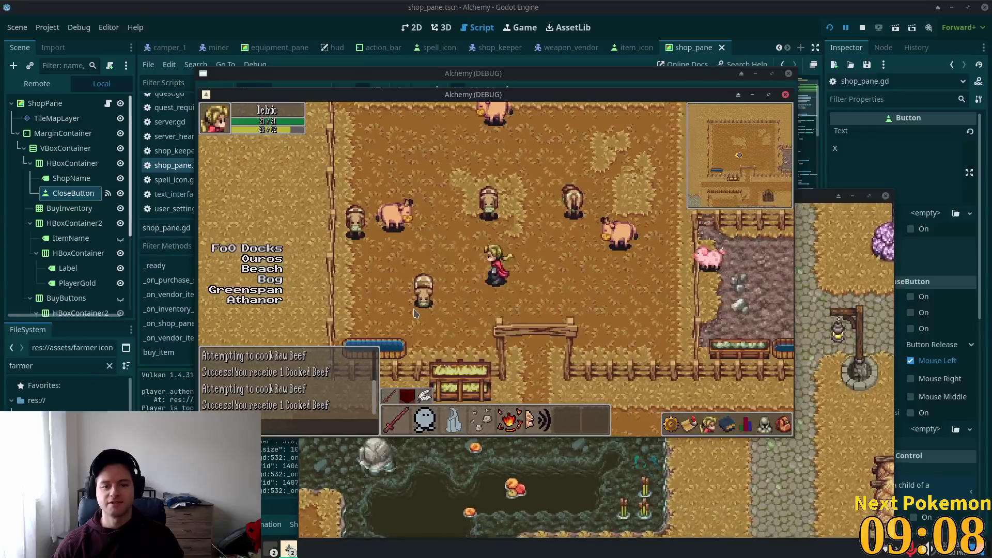
key(i)
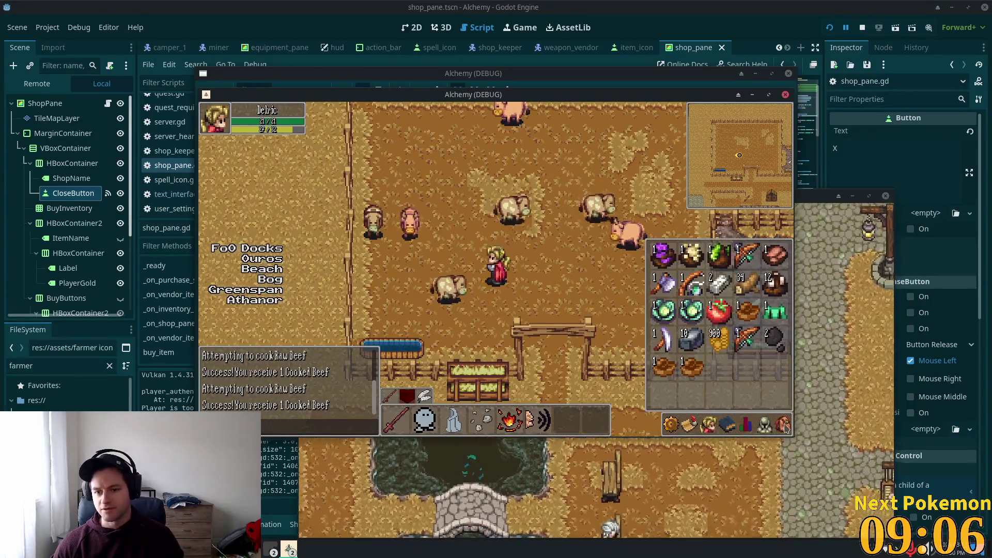
key(i)
key(s)
key(a)
click(485, 273)
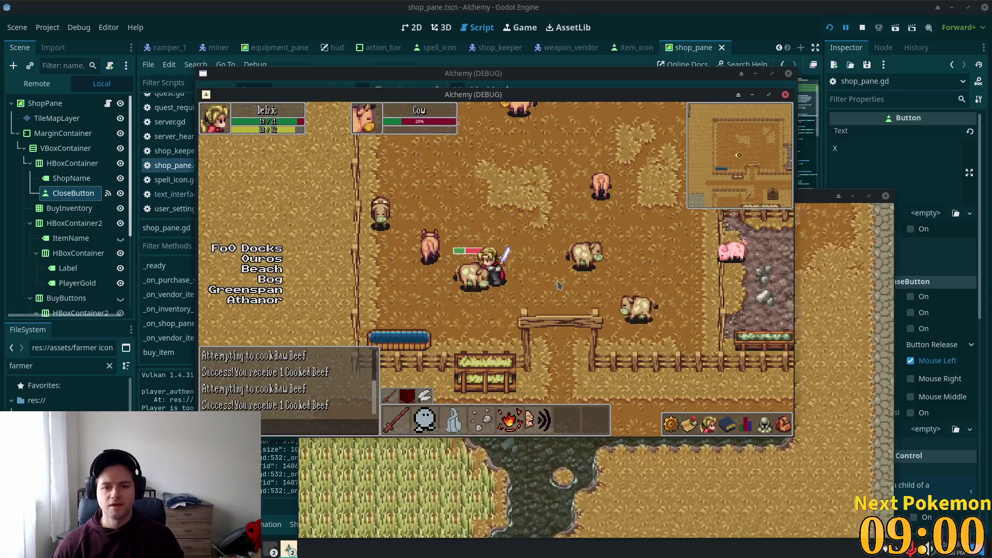
Finish killing the cow, eat a cabbage and a tomato, then head west into town
key(Up)
key(Left)
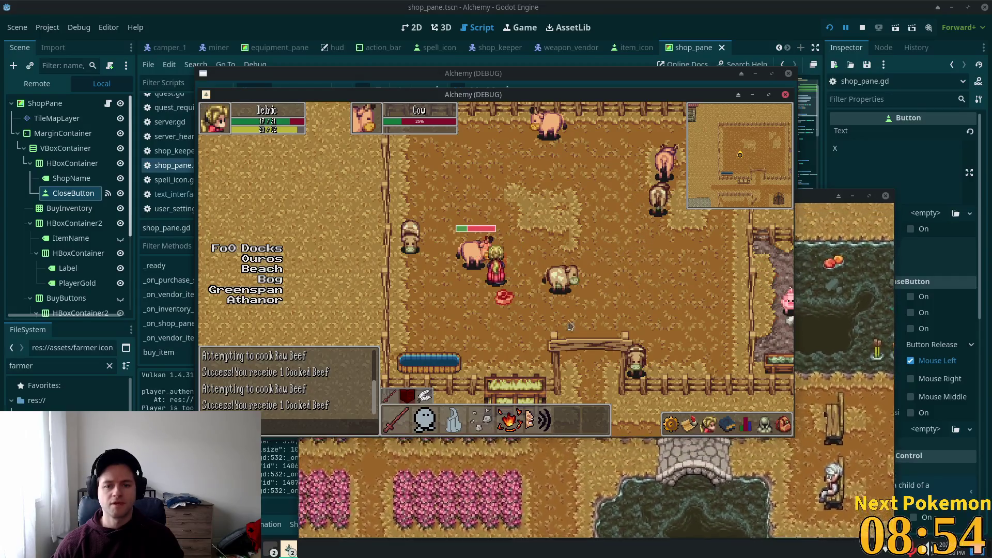
click(783, 424)
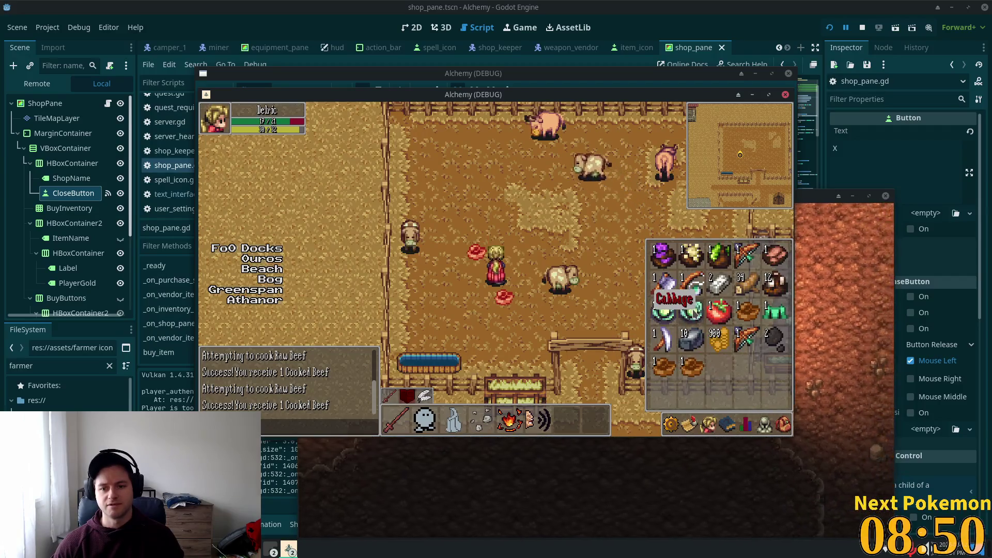
double_click(693, 311)
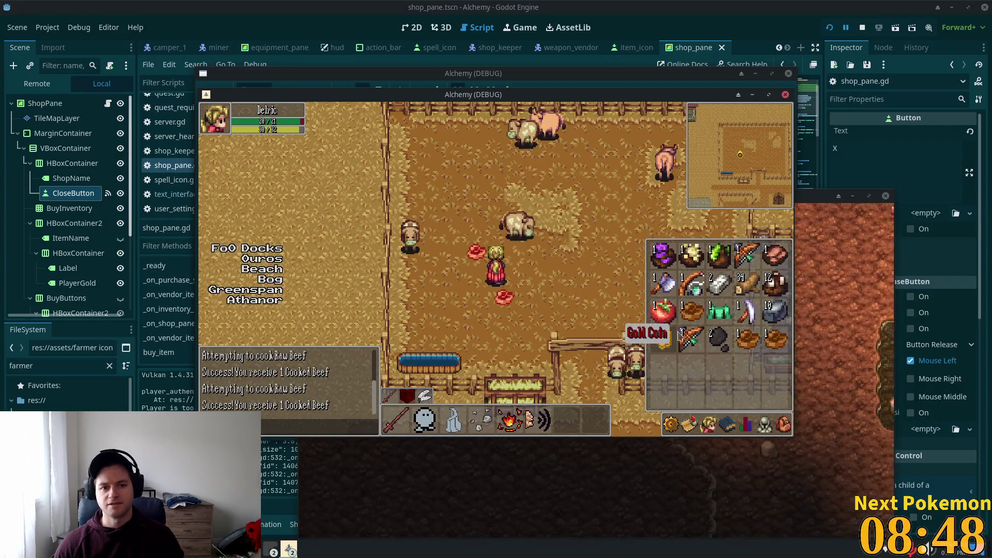
double_click(666, 310)
key(Down)
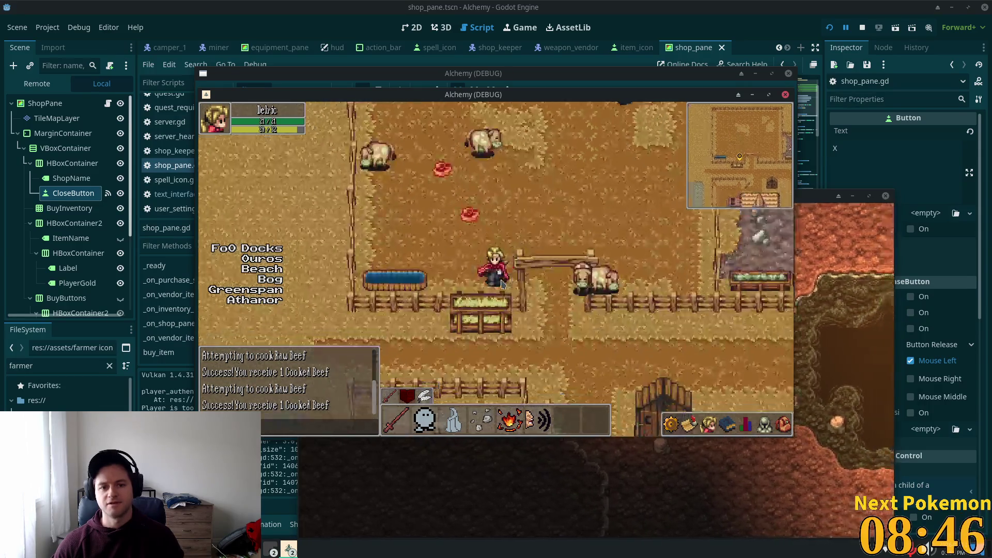
key(Left)
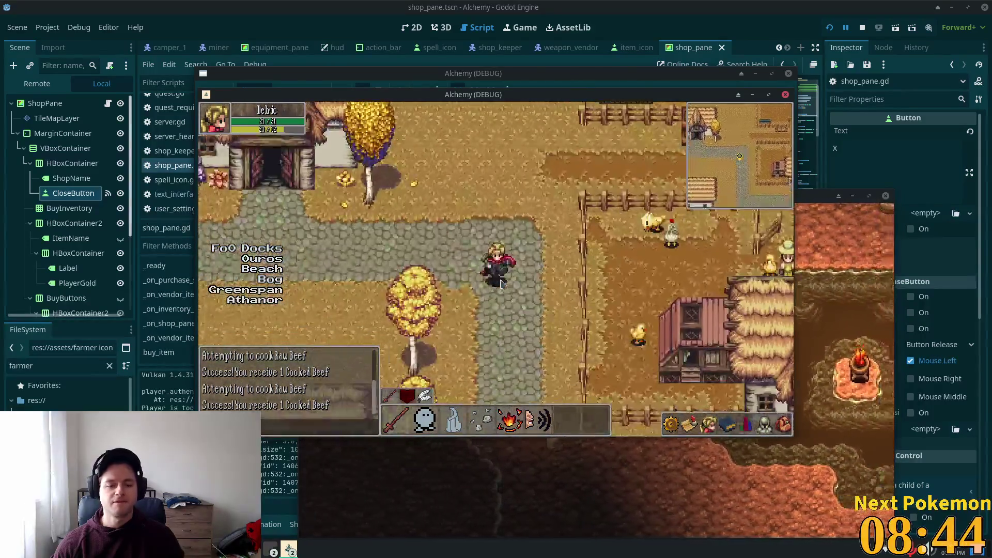
Walk the character left past the thatched house, then east and around the crossroads
key(Up)
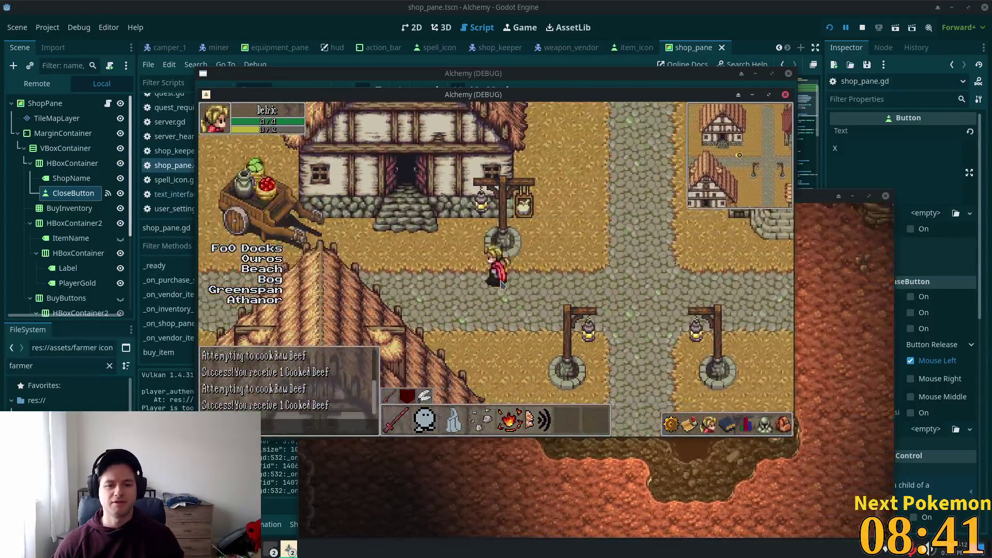
key(Left)
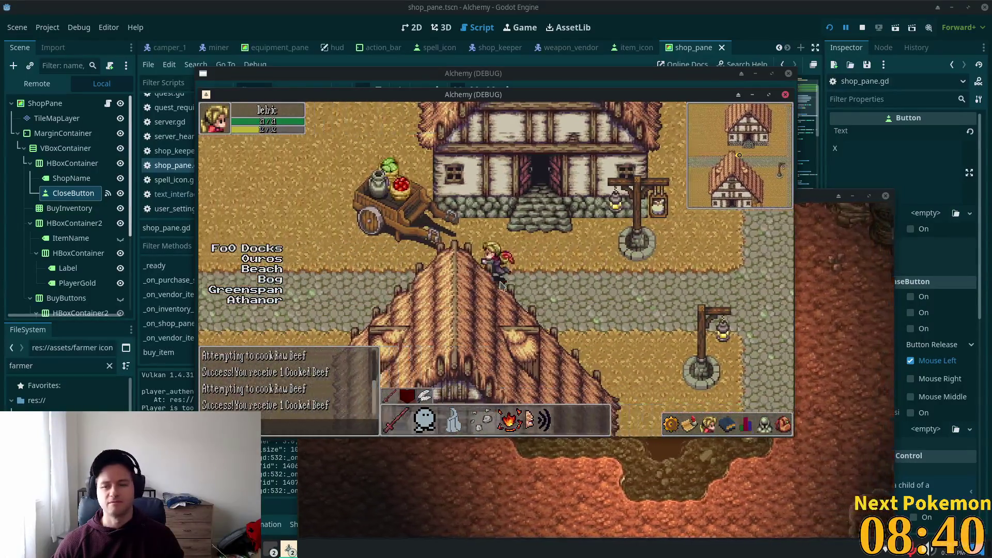
key(Left)
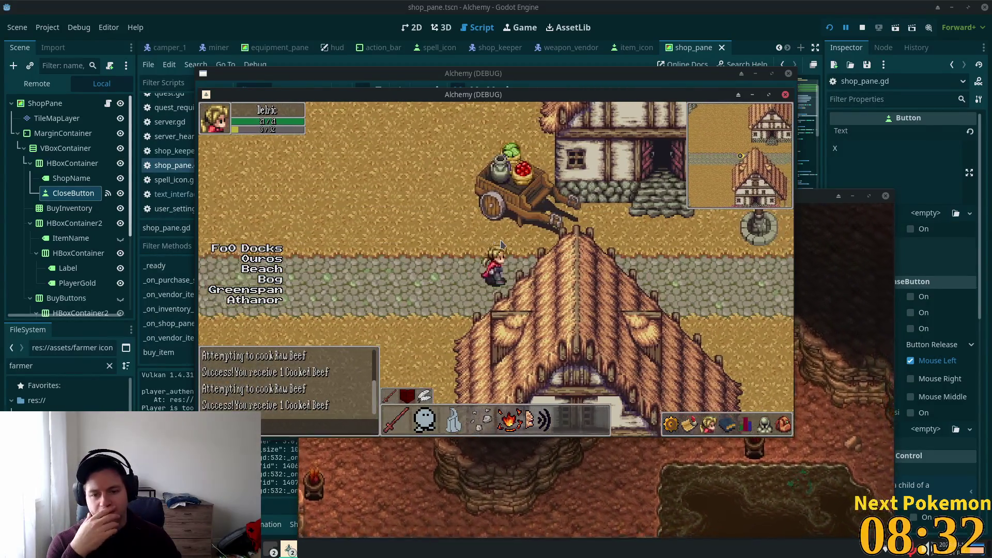
key(d)
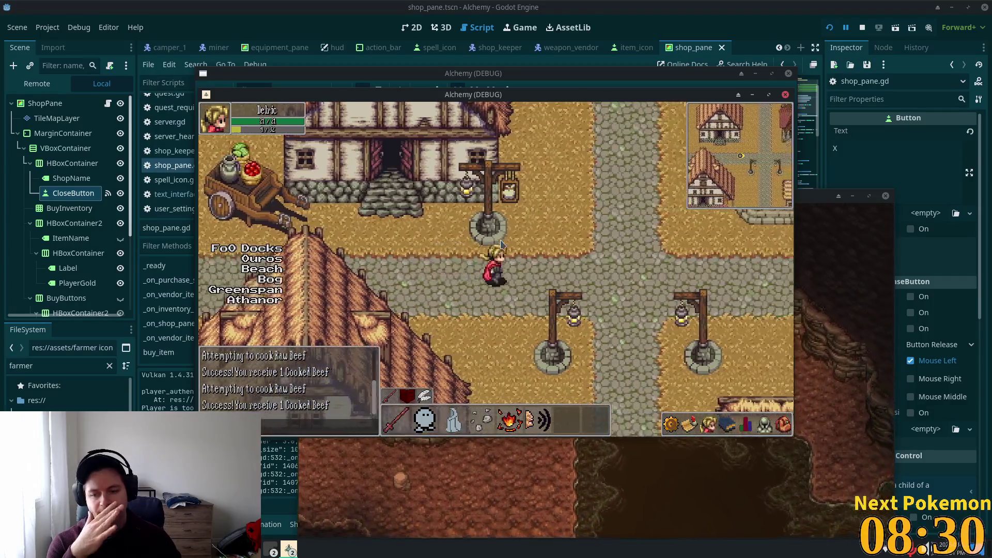
key(d)
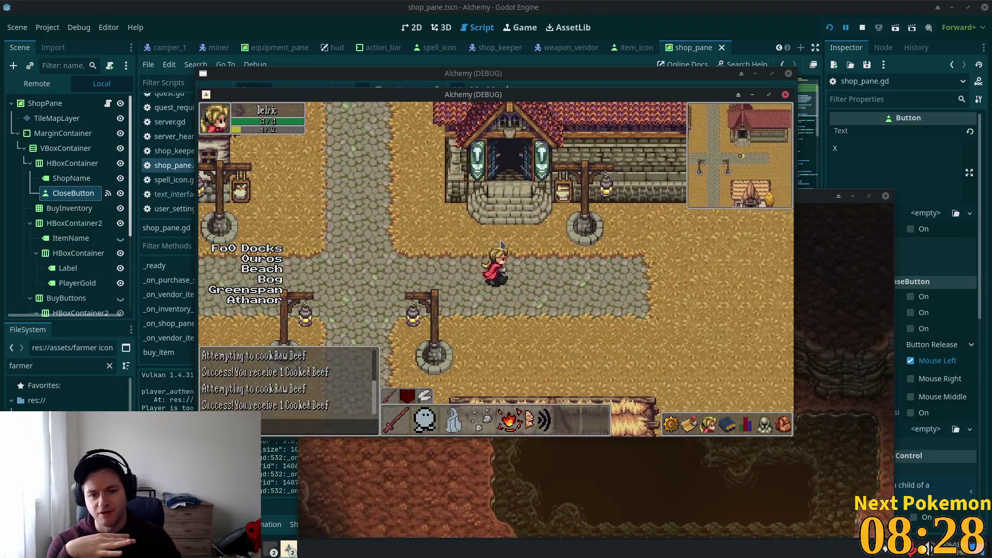
key(d)
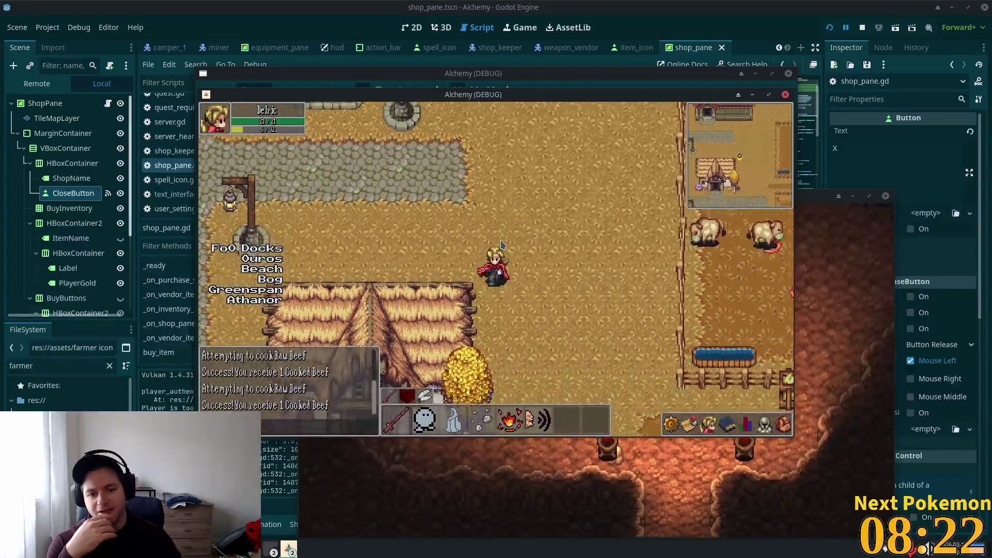
key(w)
key(a)
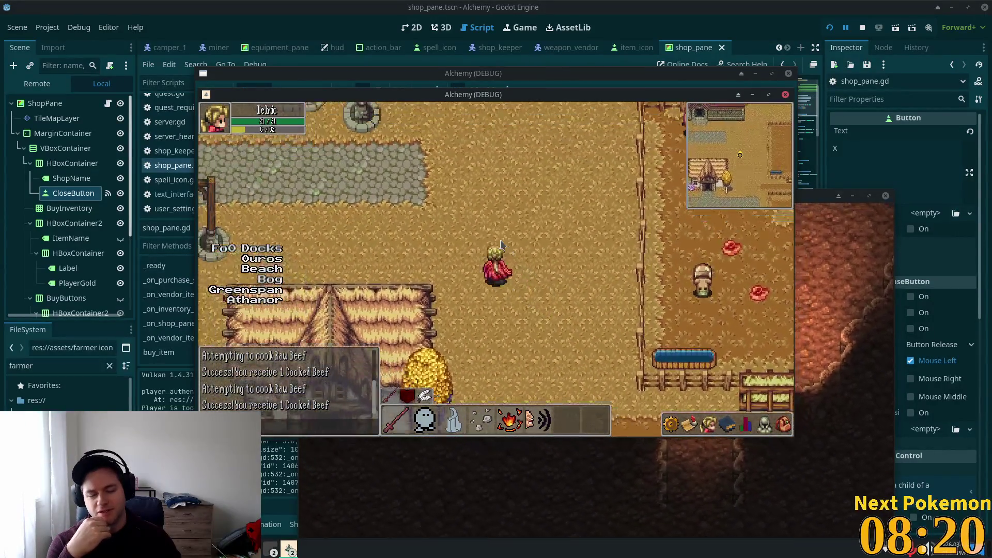
key(w)
key(a)
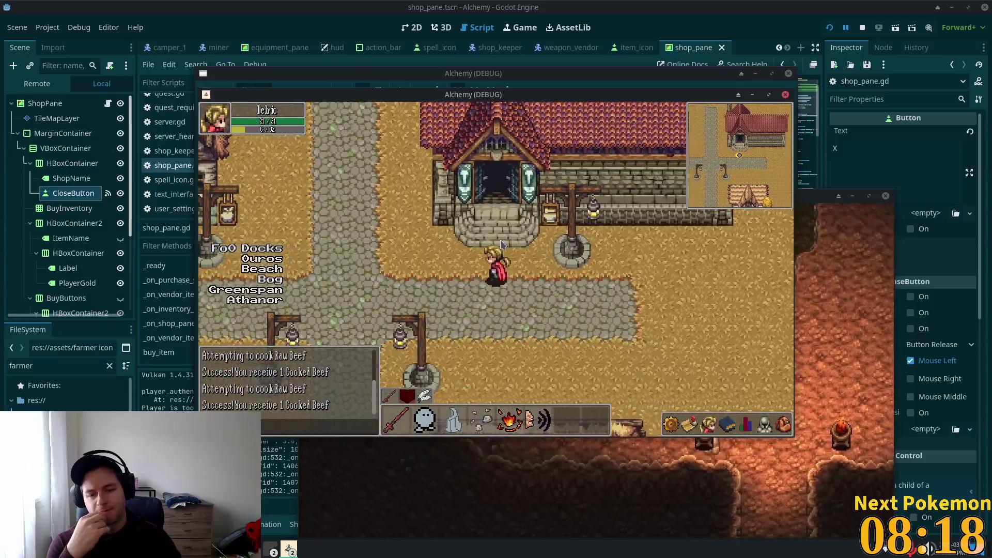
key(a)
key(d)
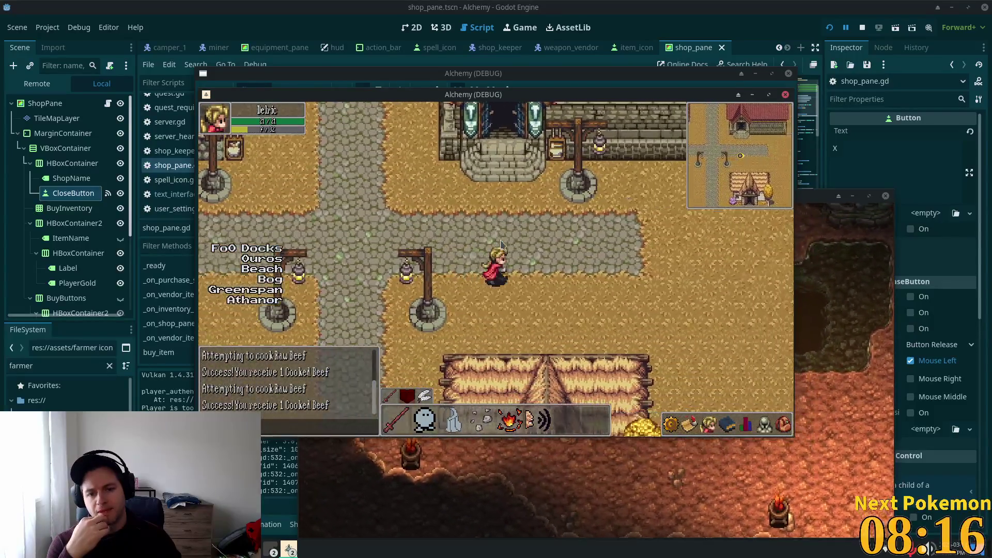
Walk along the farm fence, through town past the well, and into the weapons shop
key(s)
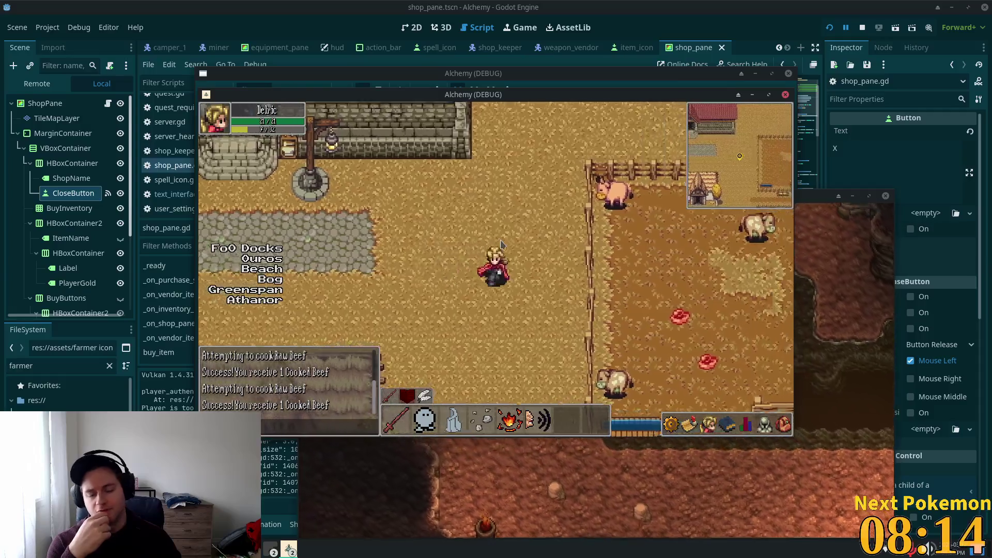
key(d)
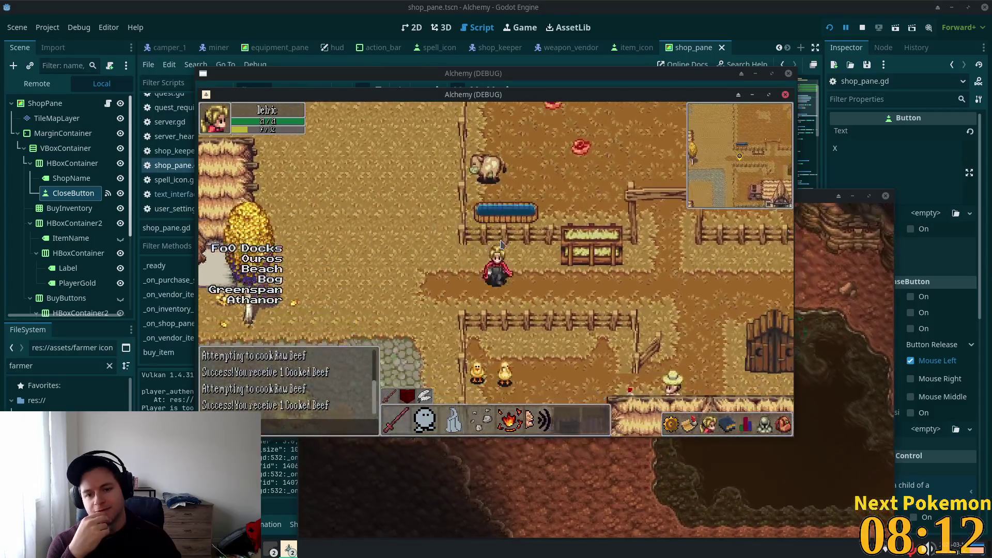
key(a)
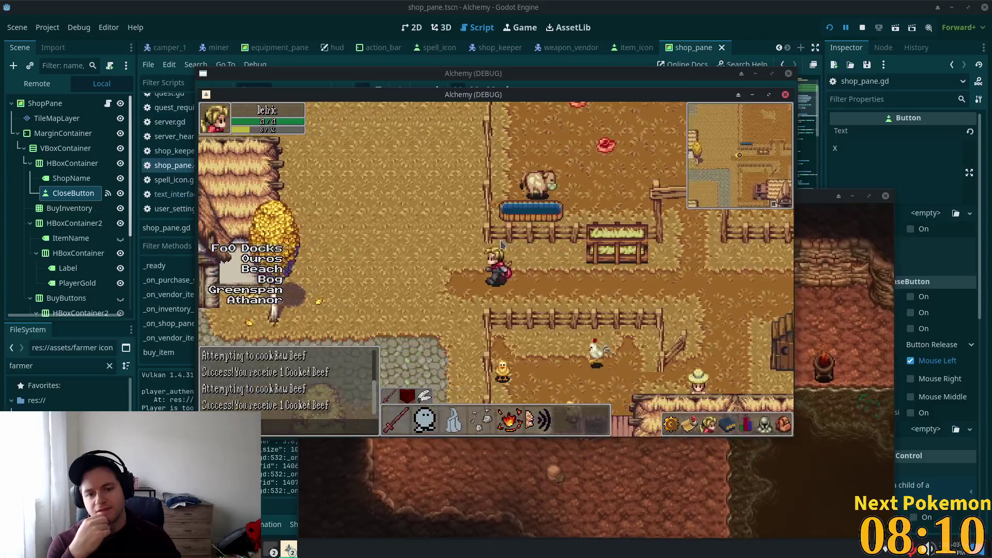
key(w)
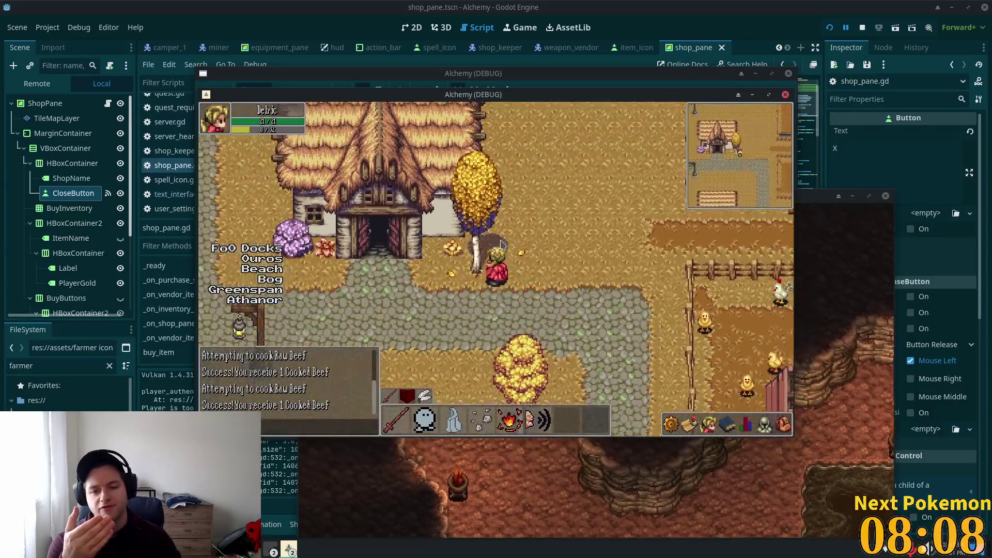
key(a)
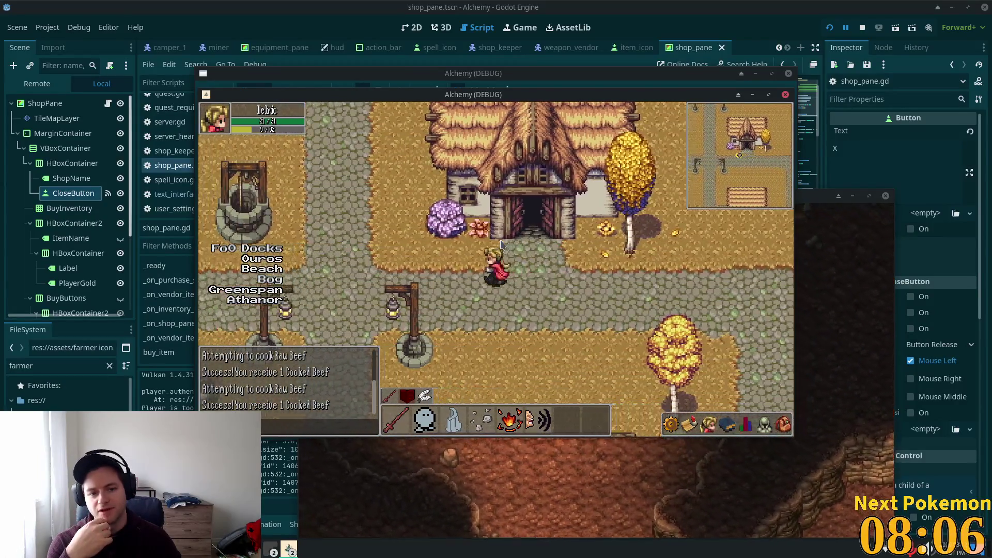
key(a)
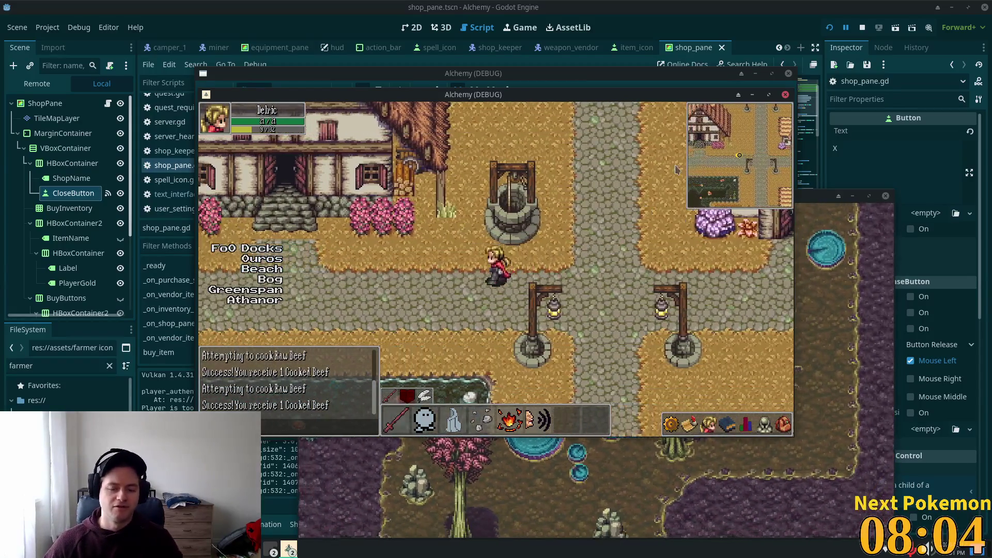
key(a)
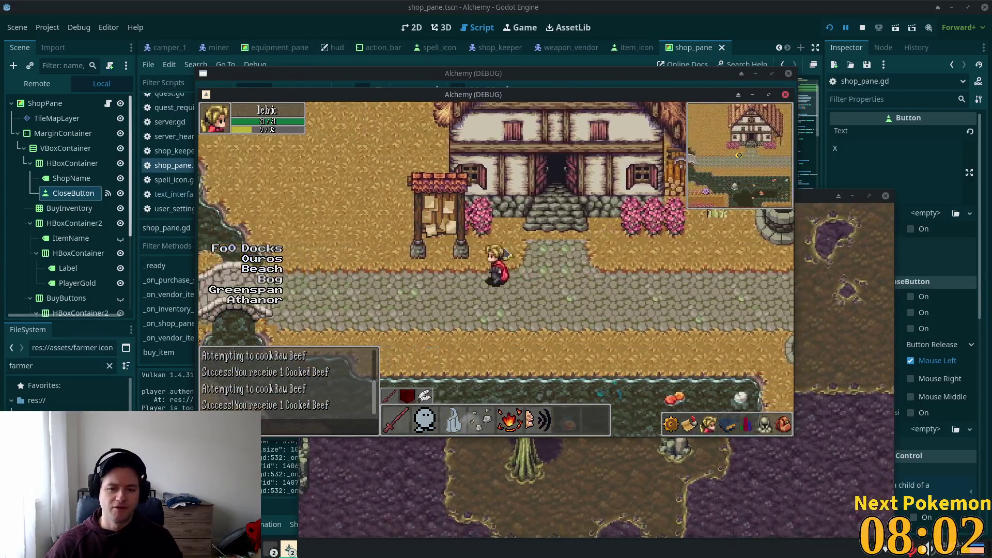
key(d)
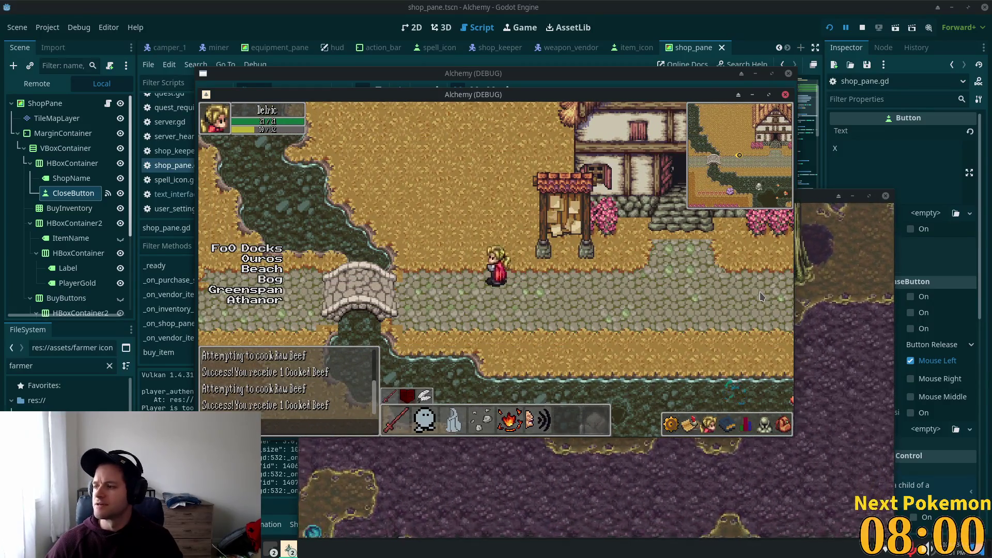
key(d)
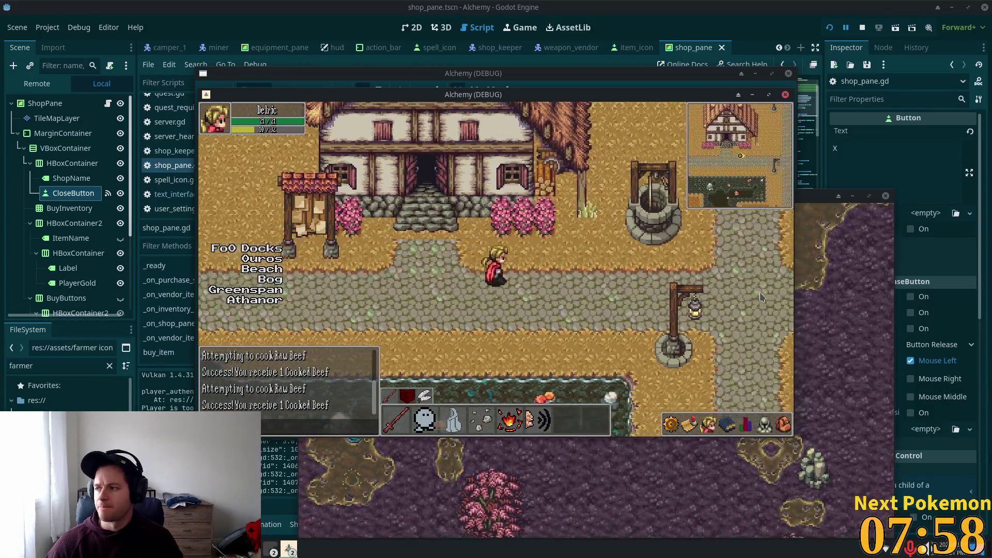
key(s)
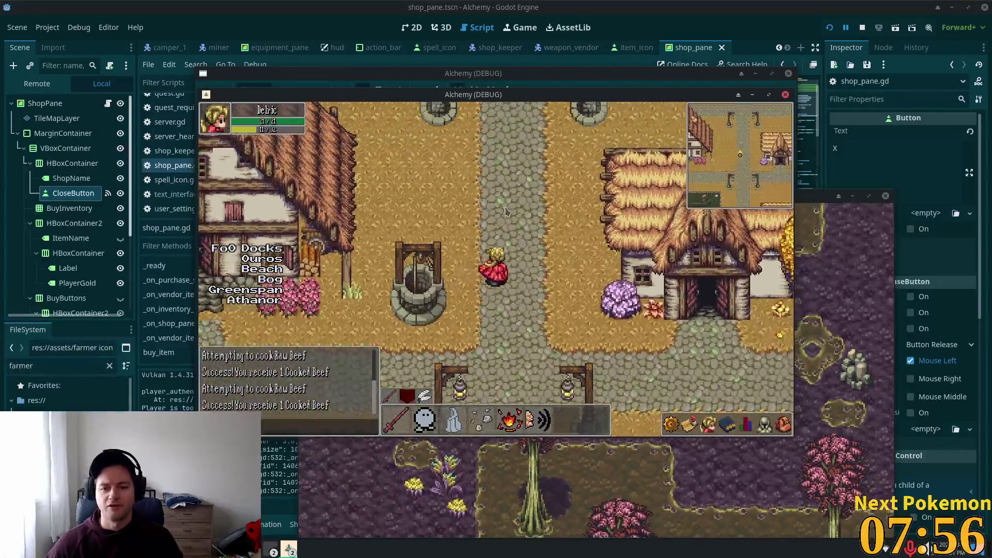
key(w)
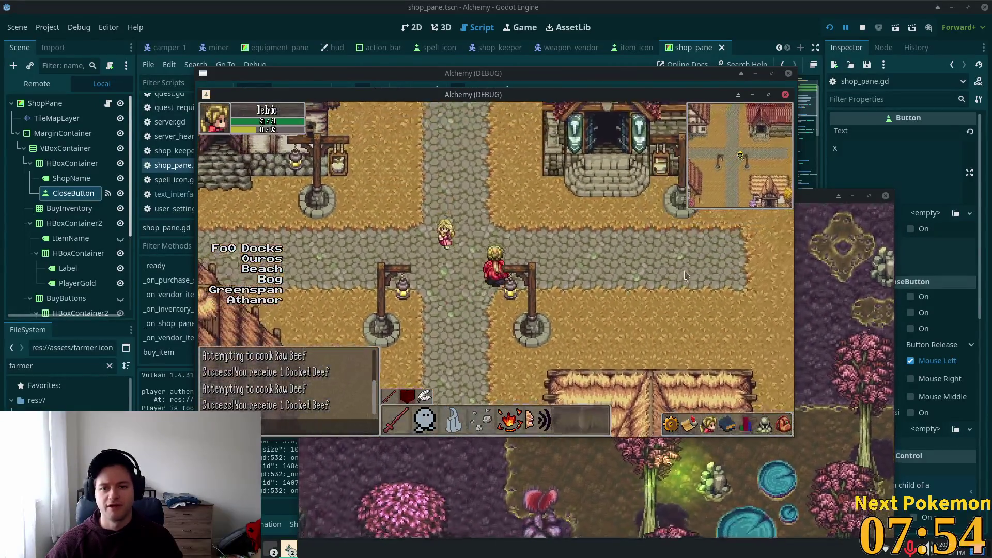
key(w)
key(a)
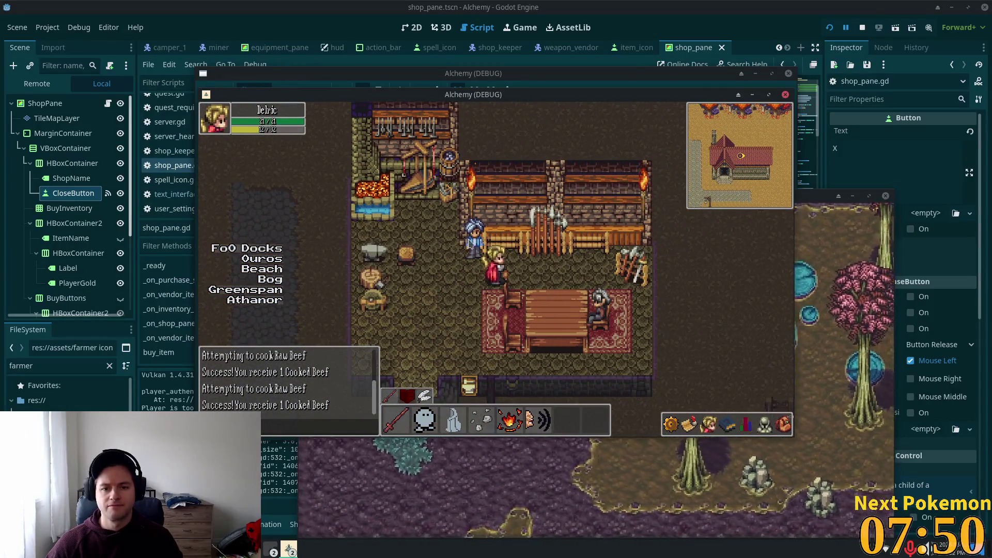
Open and close the blue-haired vendor's shop in-game, then switch the editor to weapon_vendor
click(475, 250)
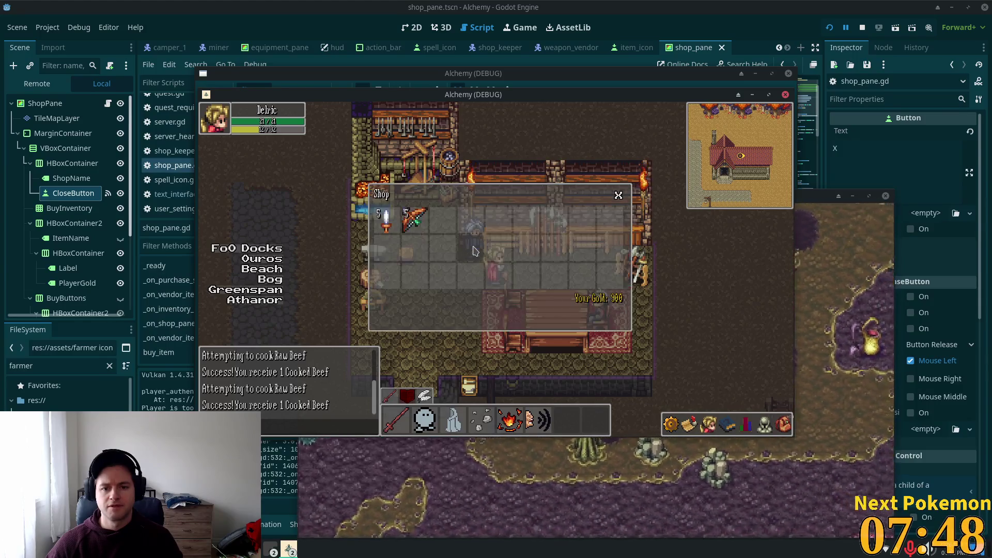
click(480, 222)
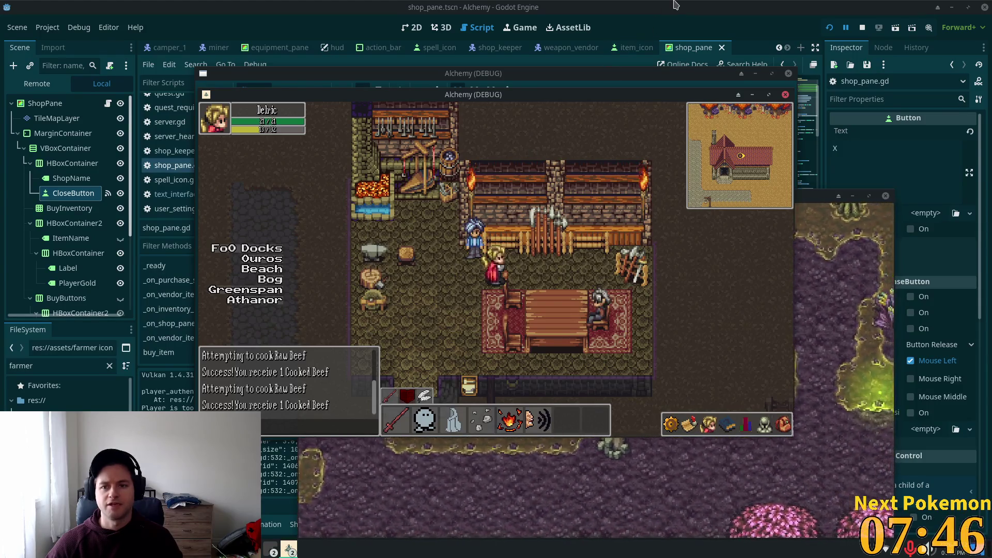
click(591, 61)
click(568, 47)
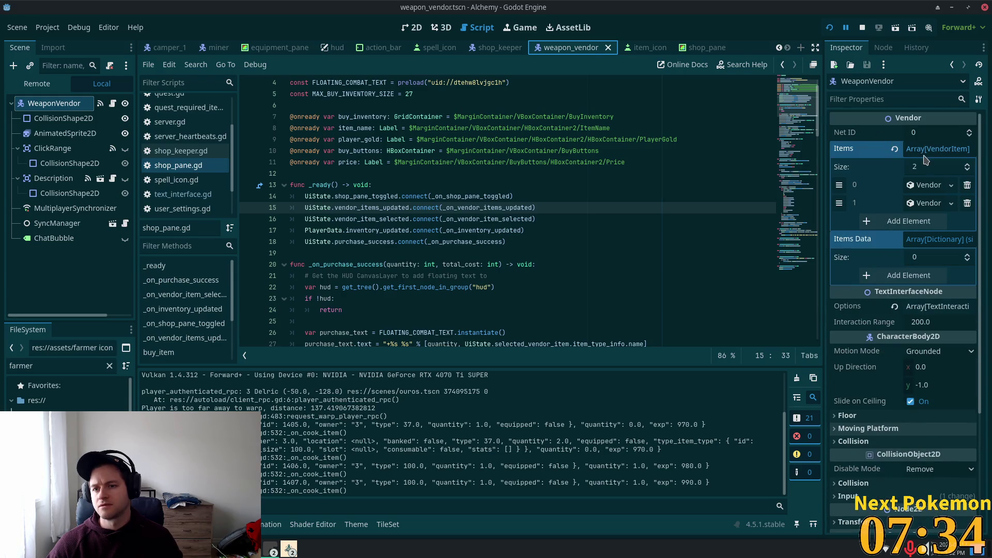
Collapse the vendor's Items array, open the shop_keeper scene, and bring the game back
click(914, 150)
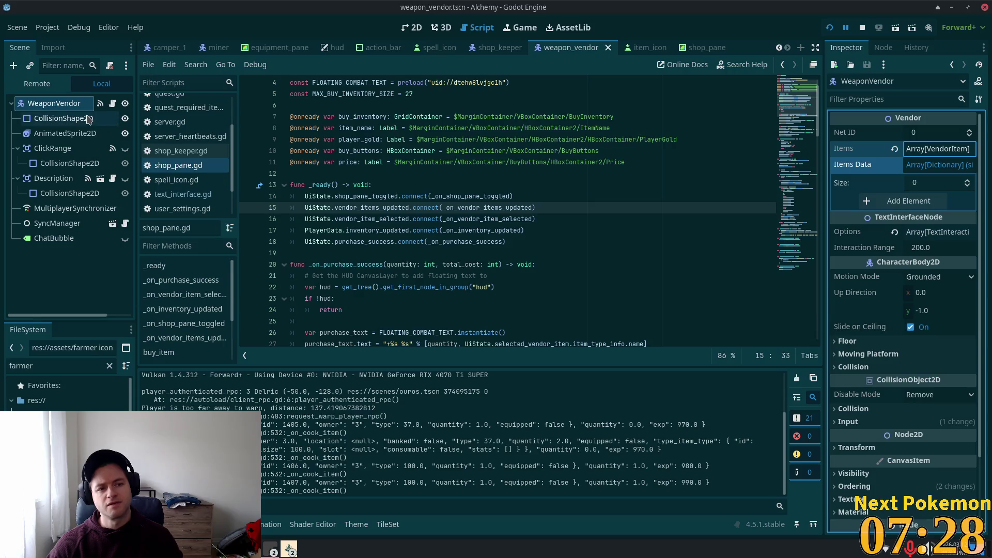
click(485, 51)
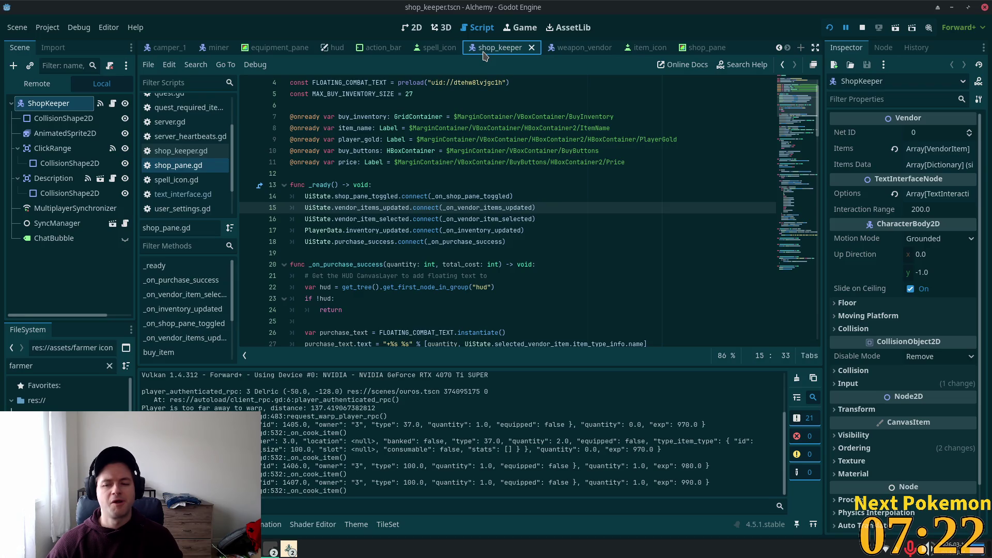
scroll(600, 217, up, 1)
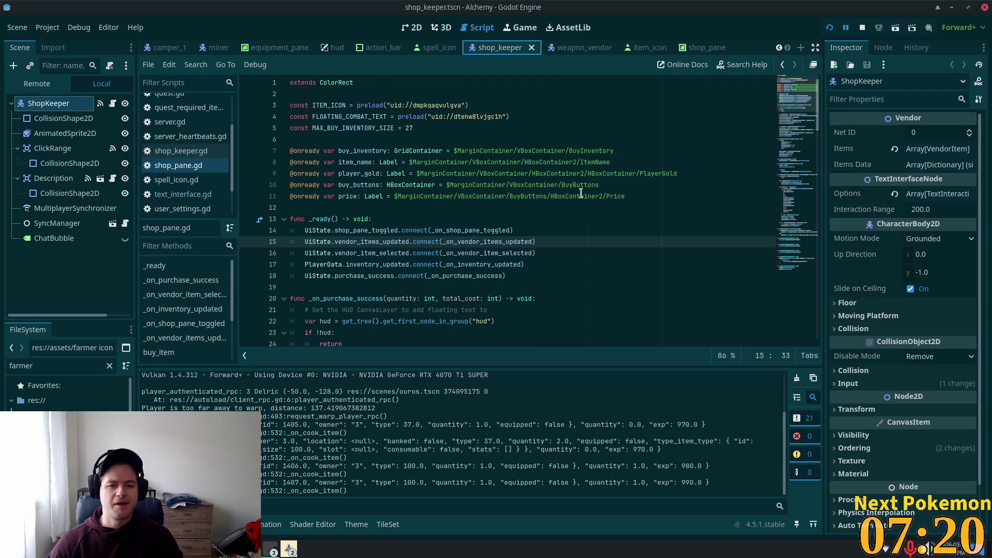
key(alt+Tab)
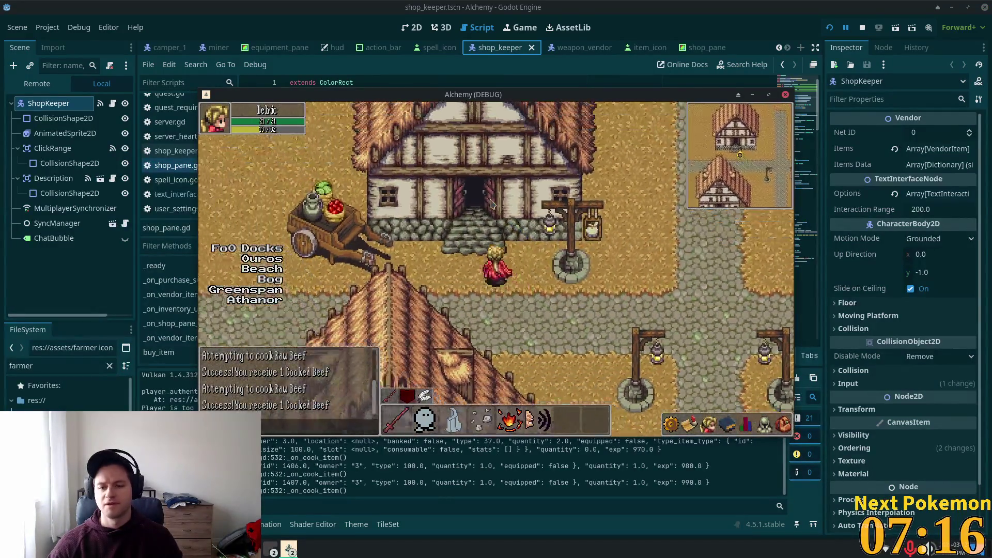
Walk from one shop into the other toward its NPC, then select shop_keeper's Description node
key(s)
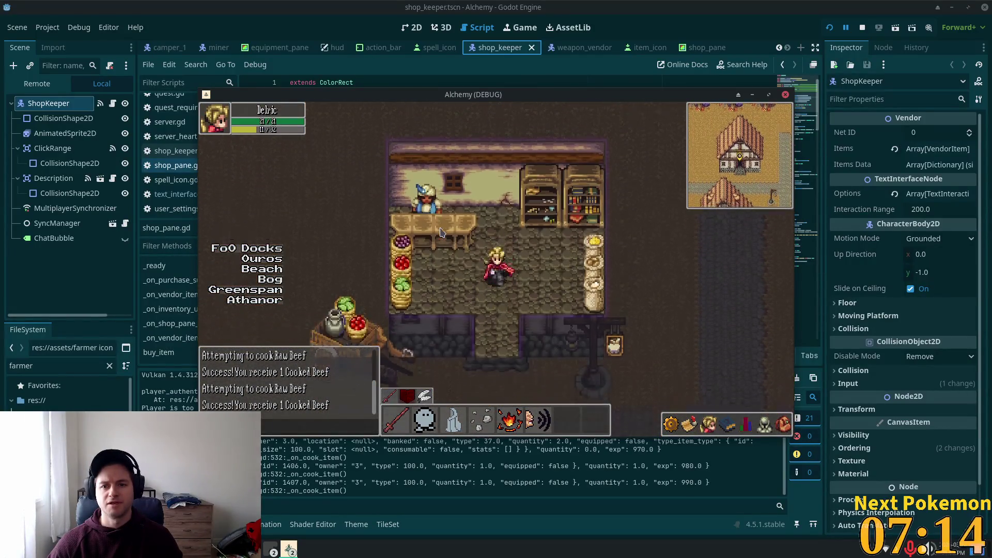
key(w)
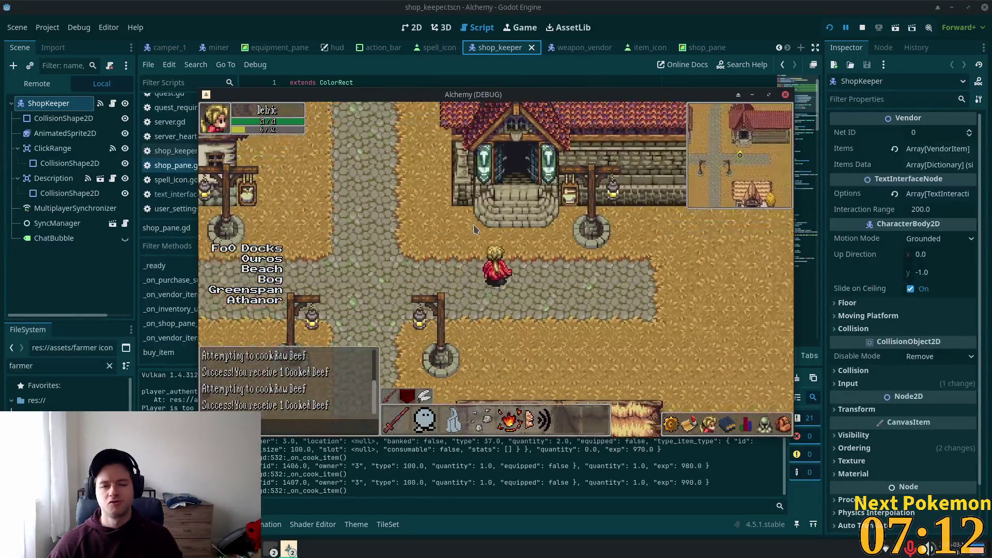
key(w)
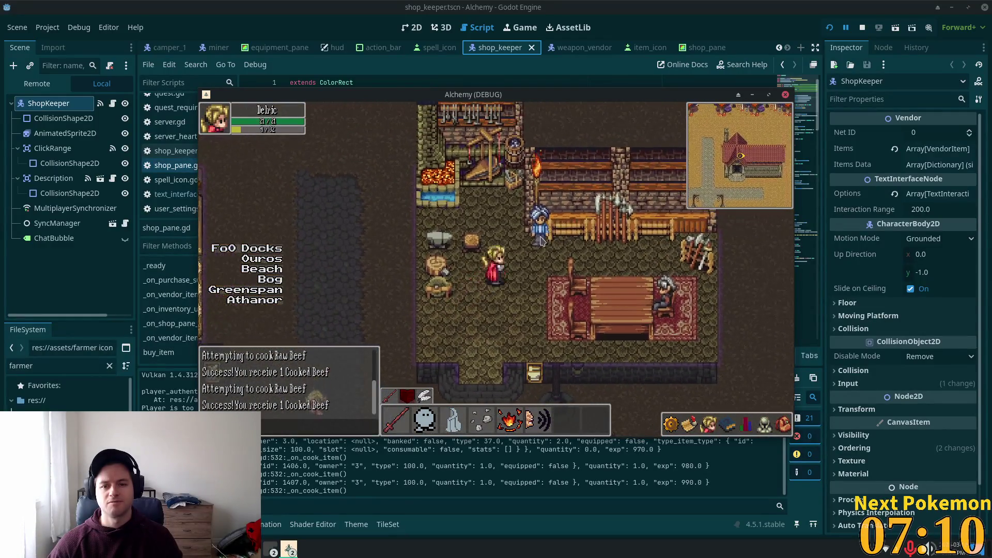
click(56, 179)
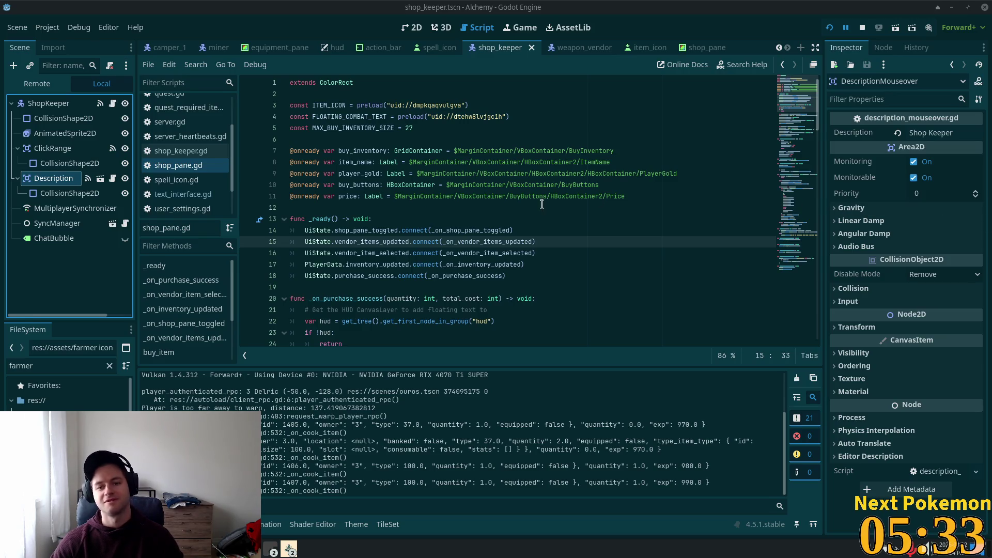
click(598, 185)
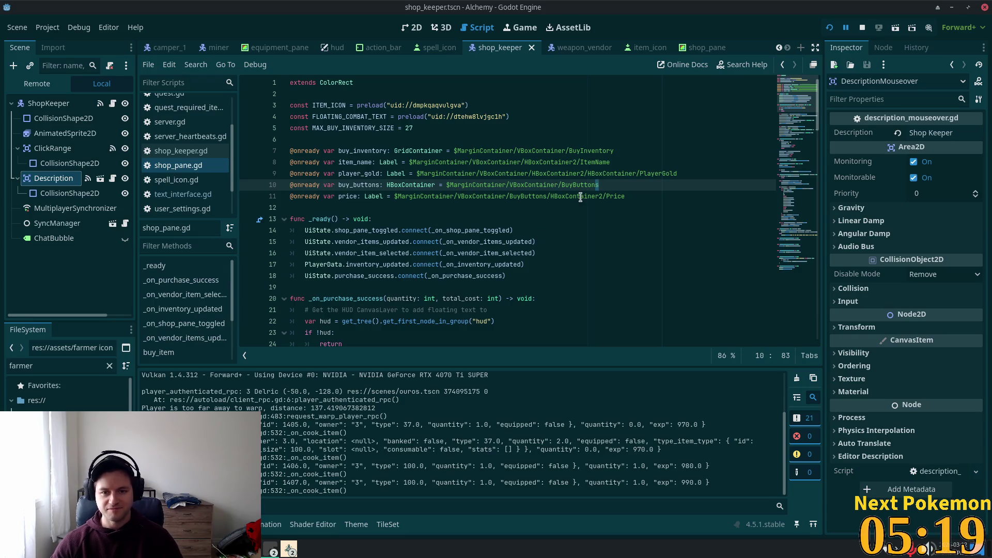
scroll(489, 230, down, 5)
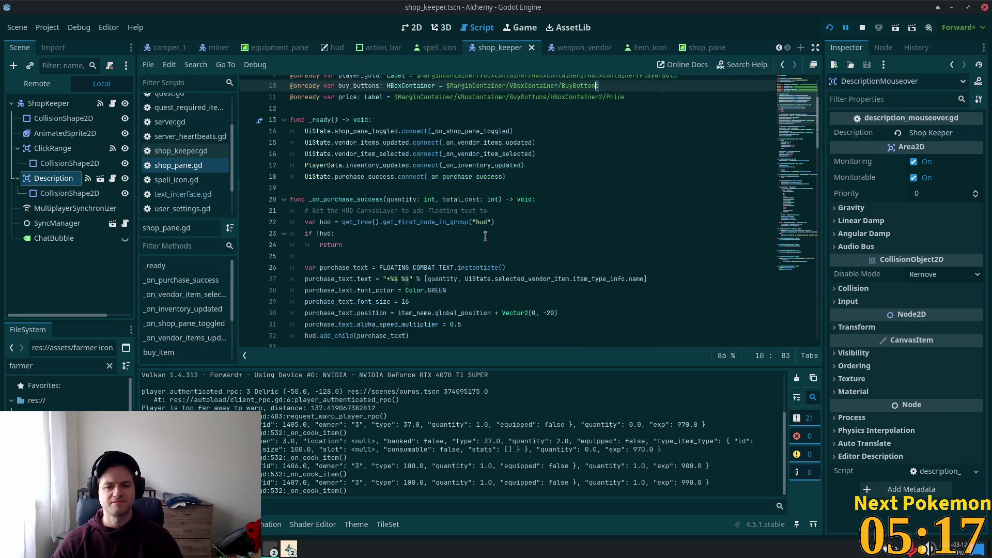
scroll(506, 232, up, 5)
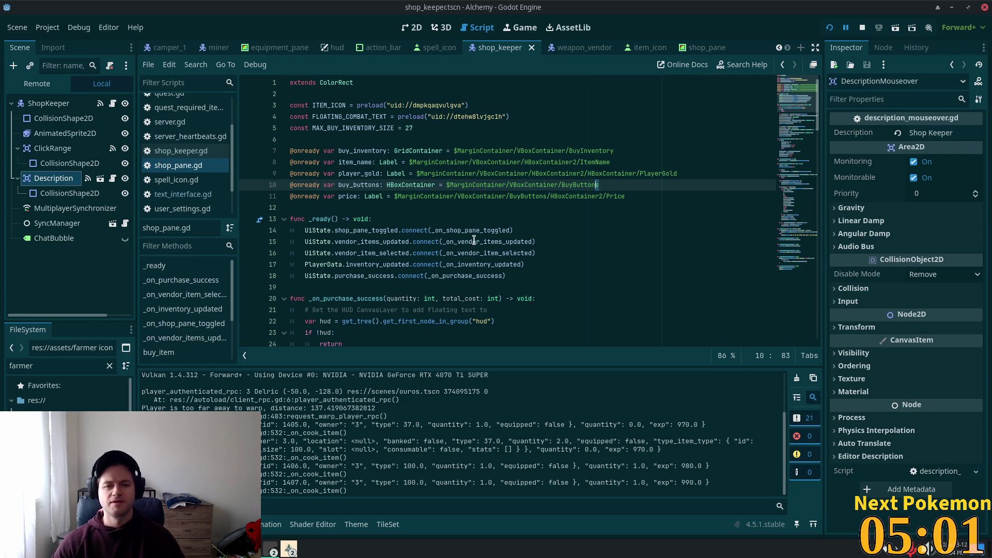
scroll(474, 241, down, 5)
scroll(474, 241, up, 4)
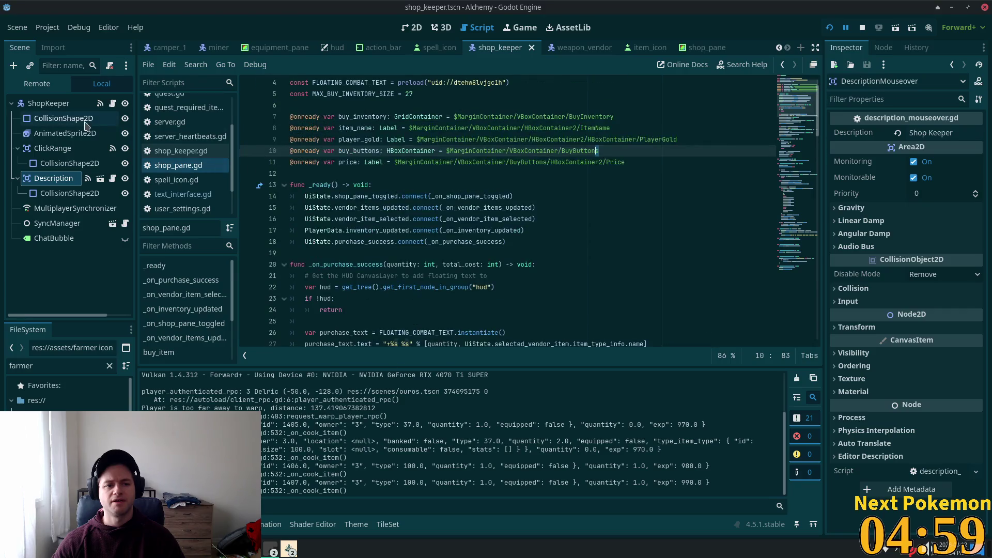
Change weapon_vendor's Description mouseover text to 'Weapon Vendor', save, and open its script
click(568, 47)
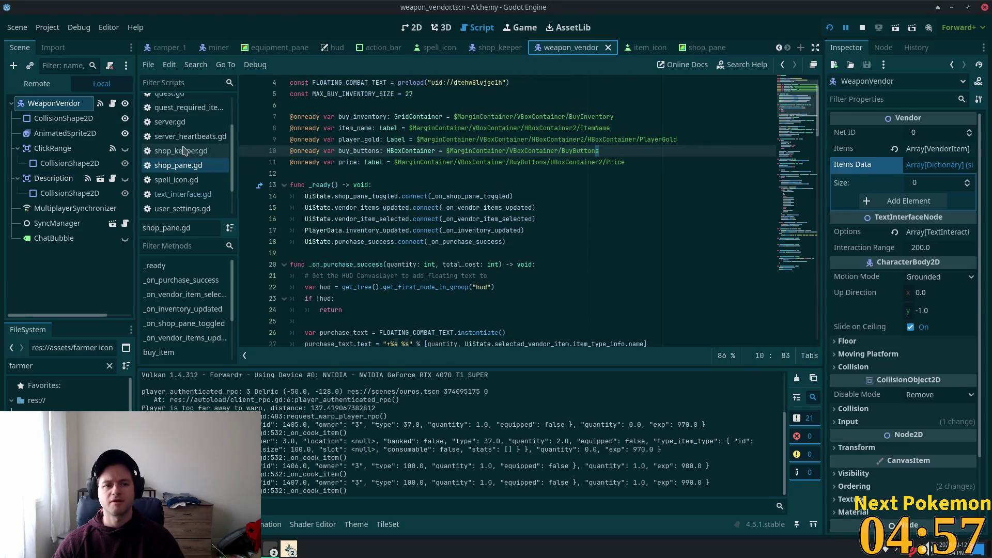
click(53, 178)
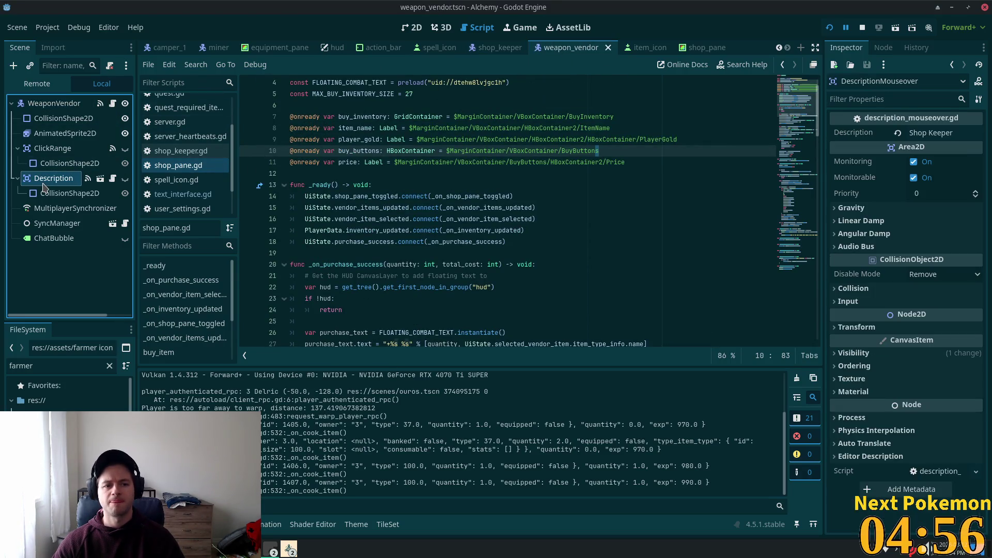
triple_click(941, 135)
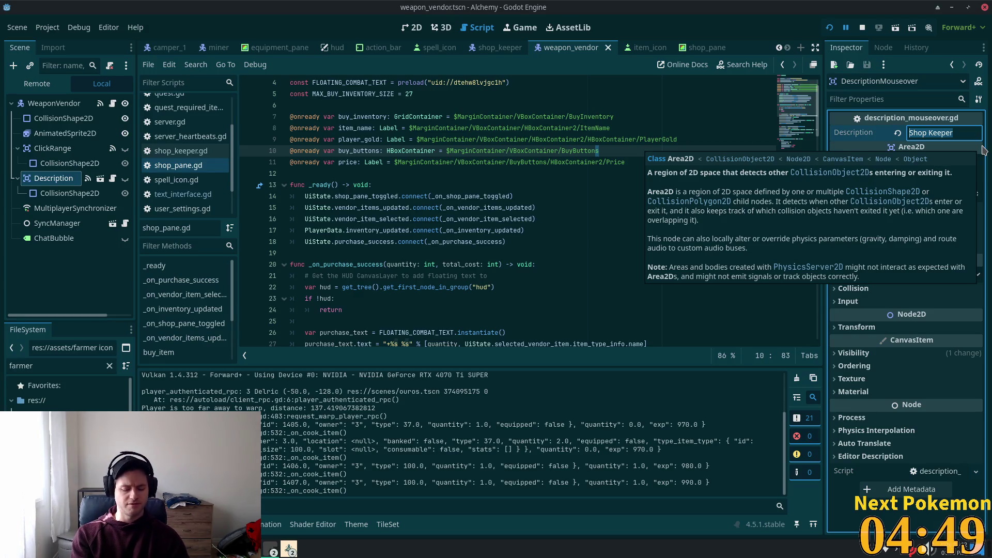
text(Weapons)
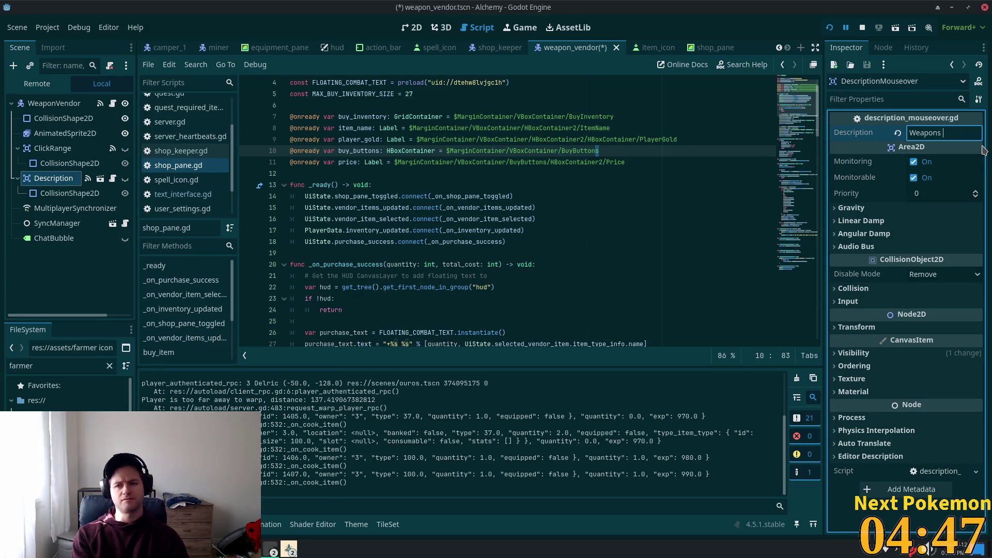
key(BackSpace)
key(BackSpace)
text(Vendor)
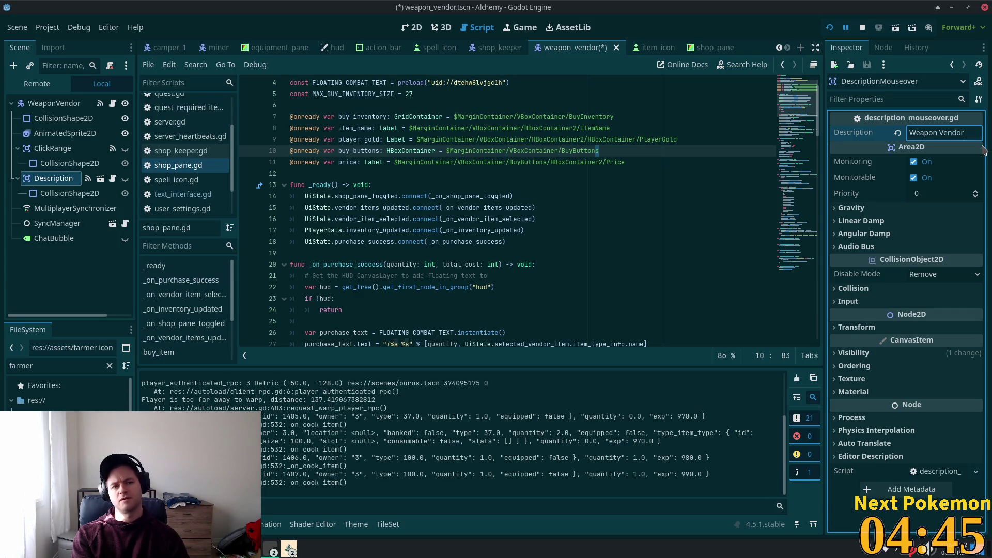
key(Tab)
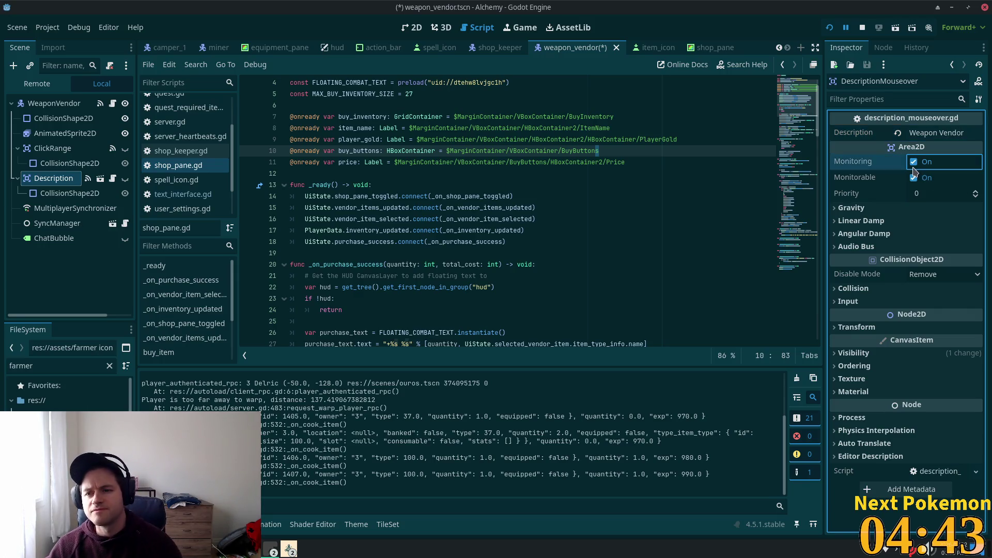
key(ctrl+s)
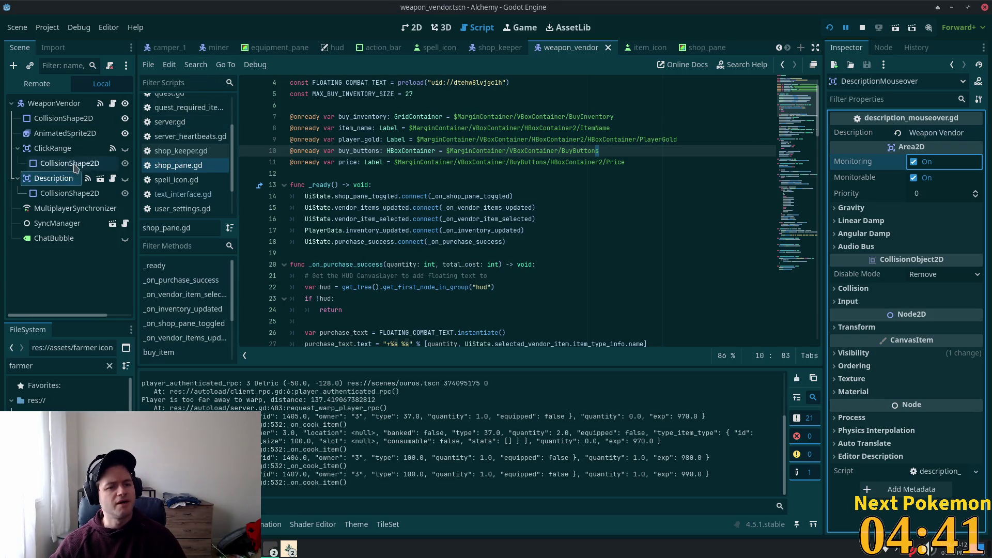
click(112, 106)
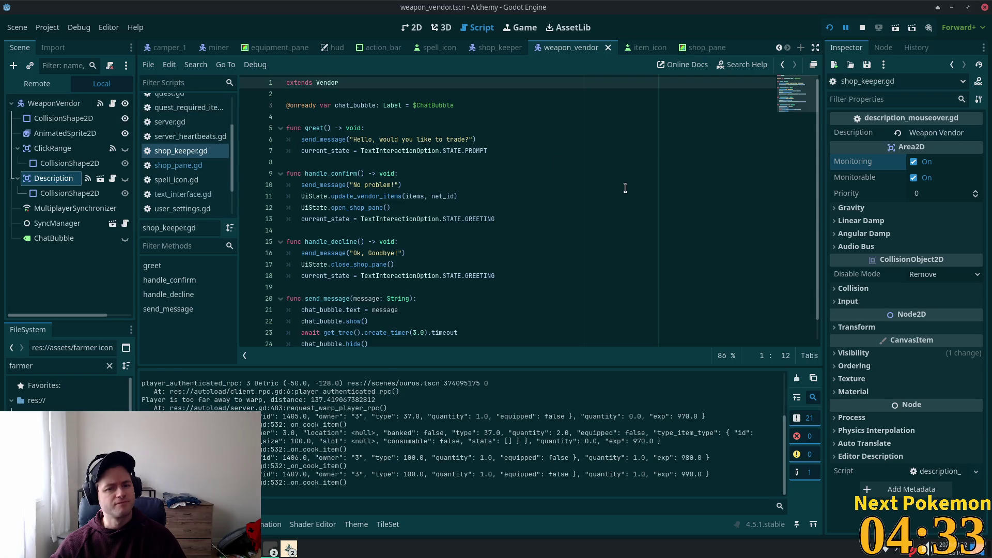
Make weapon_vendor's Description node visible, save the scene in 2D view, and restart the game
scroll(621, 191, down, 1)
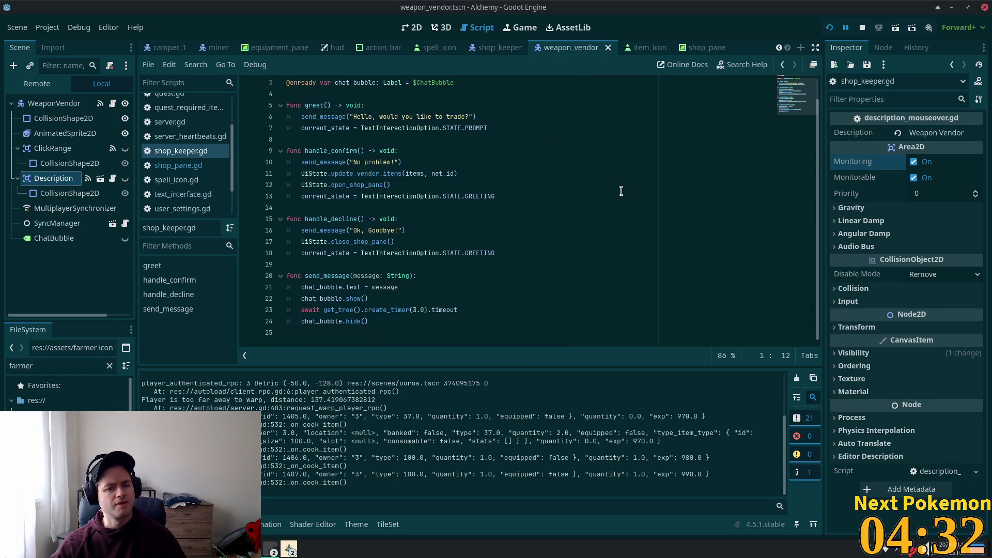
click(35, 106)
click(51, 150)
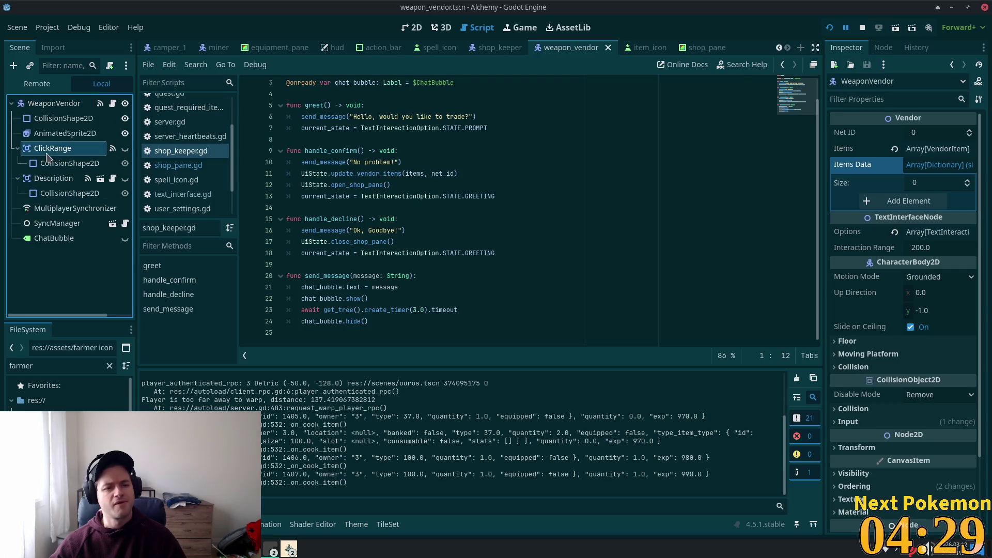
click(125, 178)
click(412, 28)
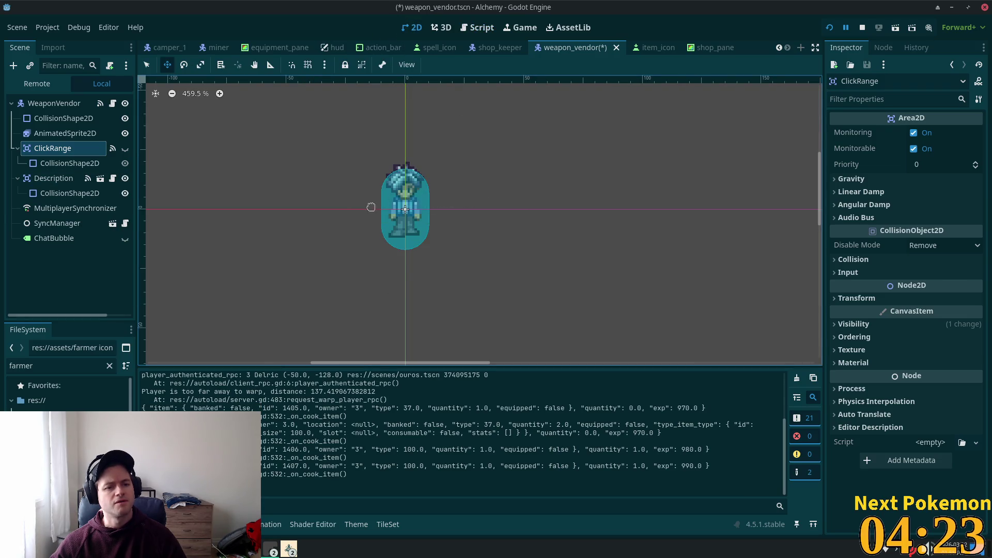
click(47, 181)
key(ctrl+s)
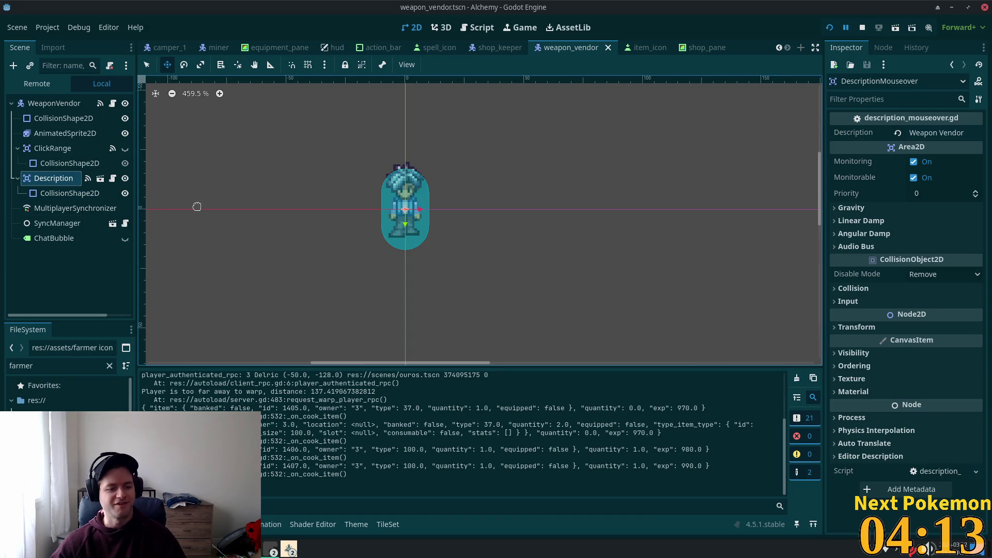
click(830, 28)
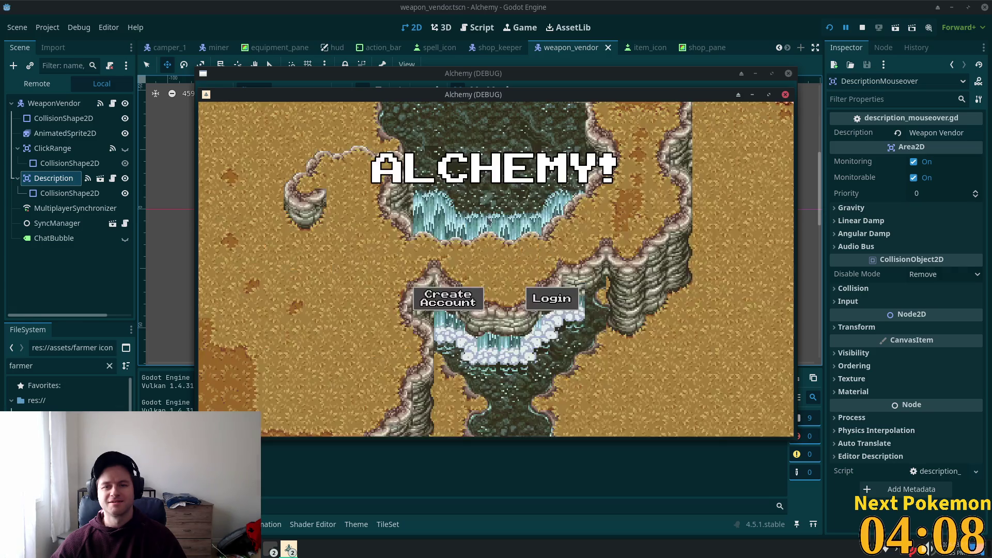
Log into Ouros, then open and close the Weapon Vendor's shop
mouse_move(550, 101)
mouse_down()
mouse_move(591, 176)
mouse_move(661, 156)
mouse_up()
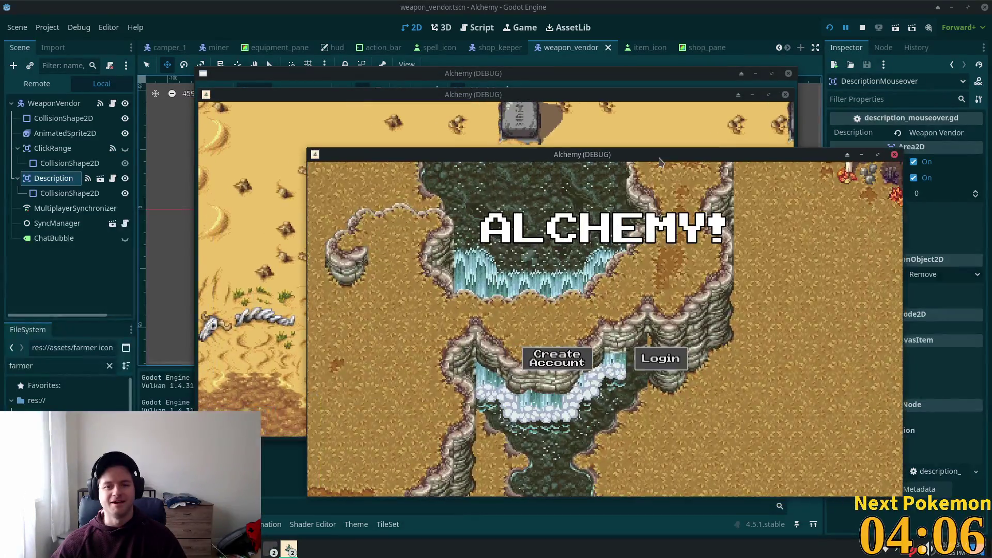
click(661, 358)
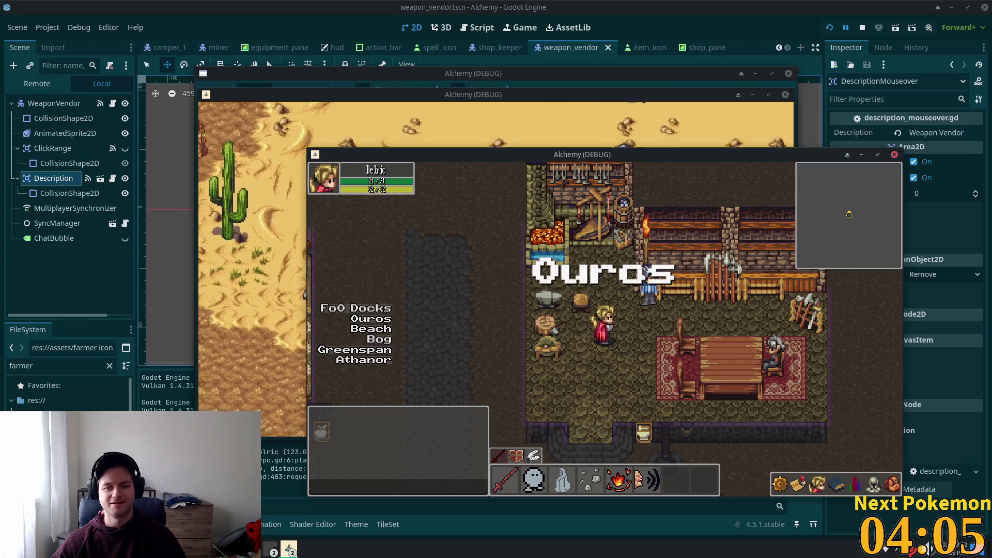
click(650, 303)
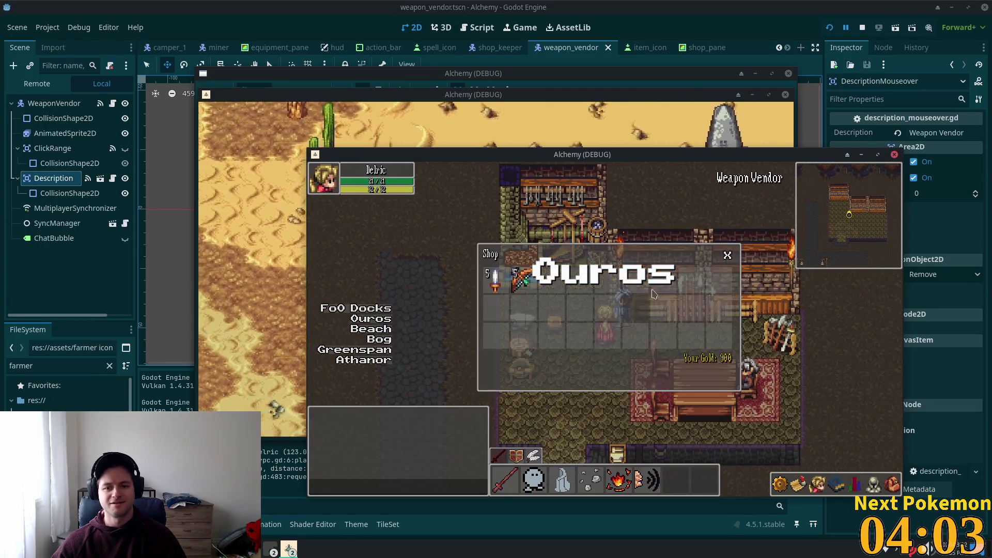
click(725, 254)
Walk out of the weapon shop to the stone bridge and back past the crossroads
key(Down)
key(Left)
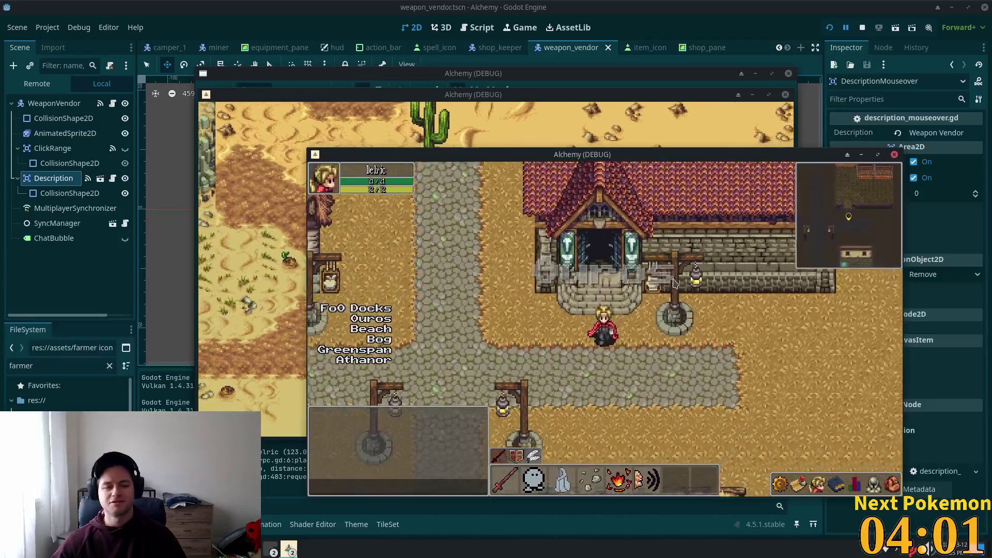
key(Left)
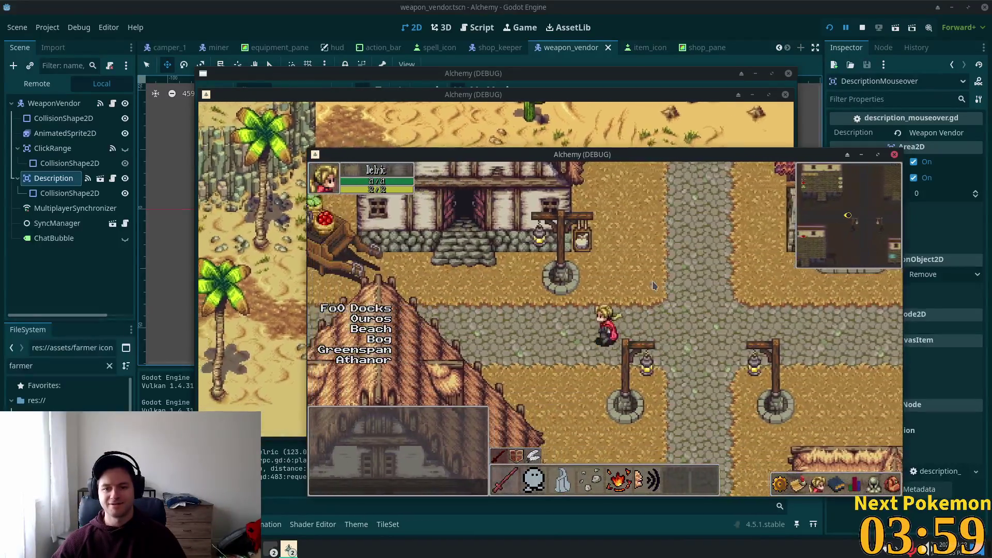
key(Left)
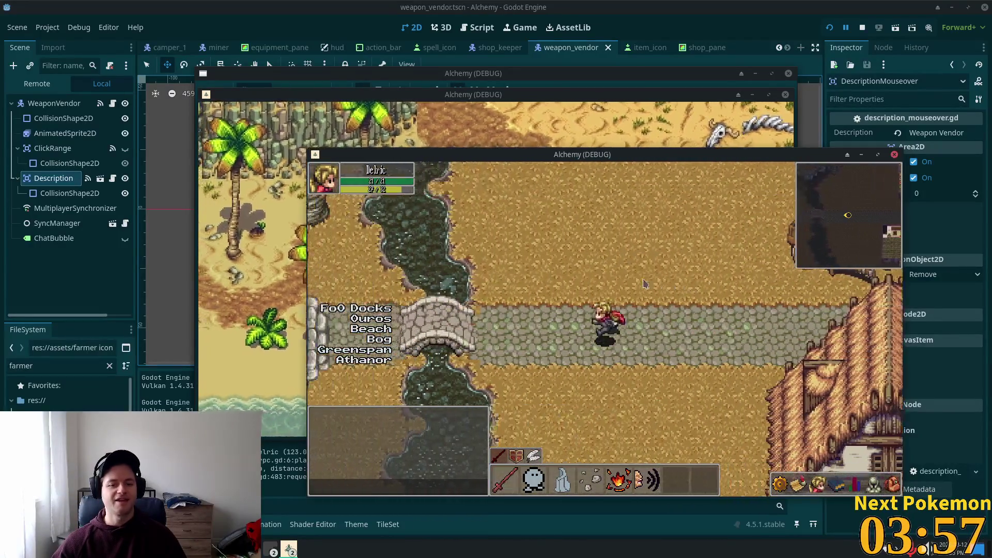
key(Right)
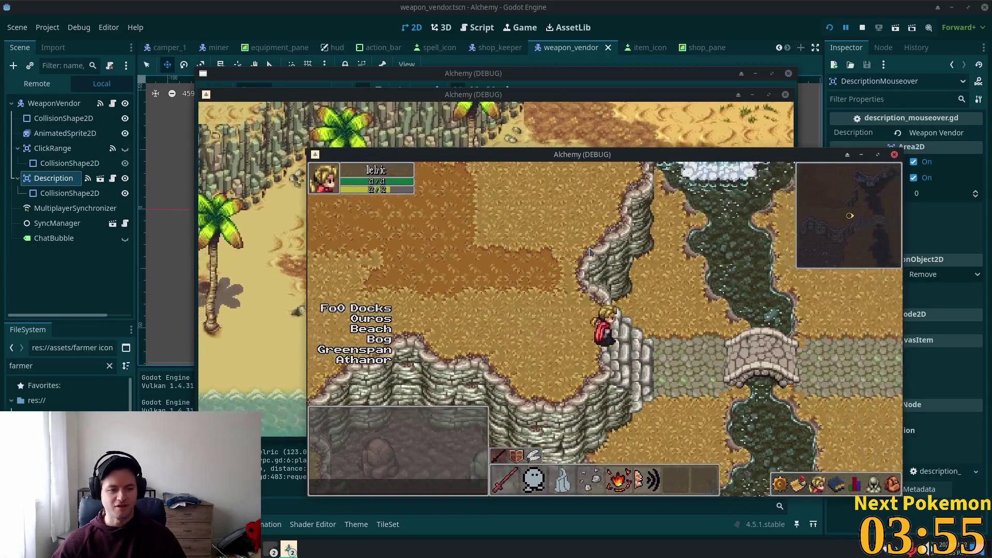
key(Right)
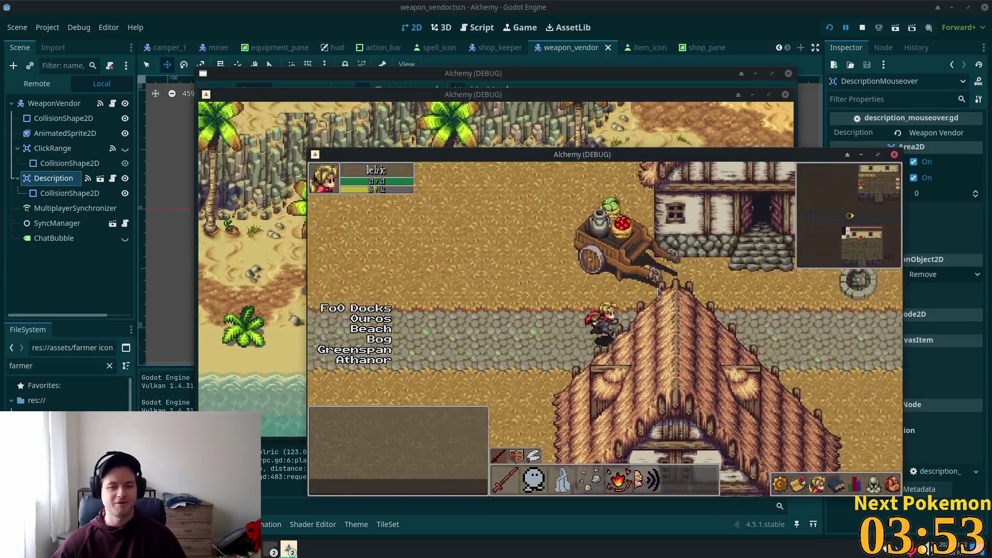
key(Up)
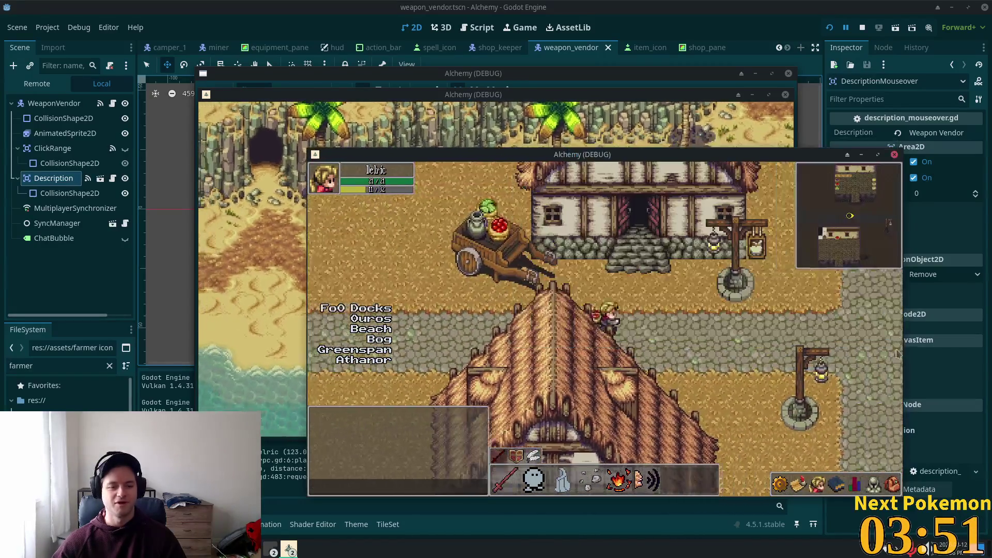
key(Right)
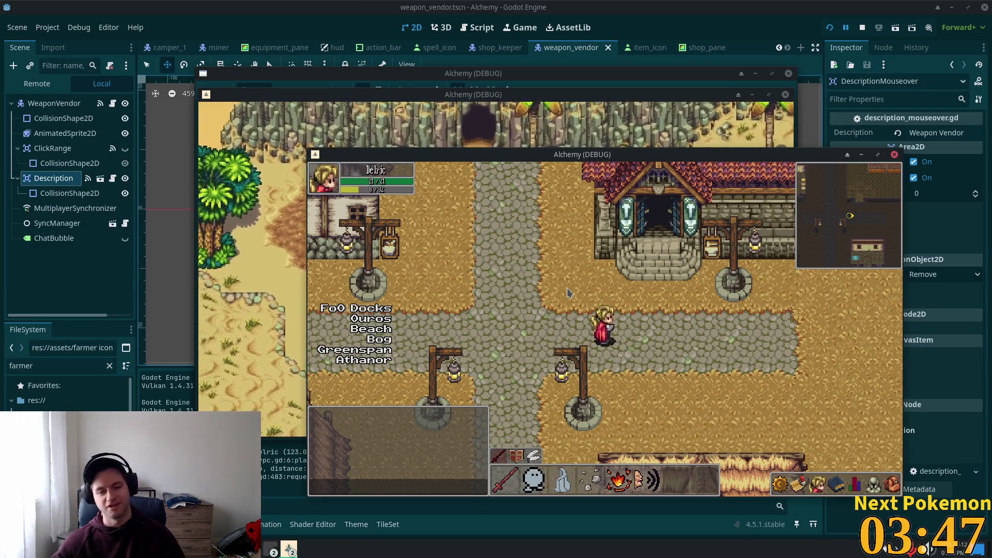
Step into the weapon shop again, then walk north into Etheros Forest and open the inventory
key(Up)
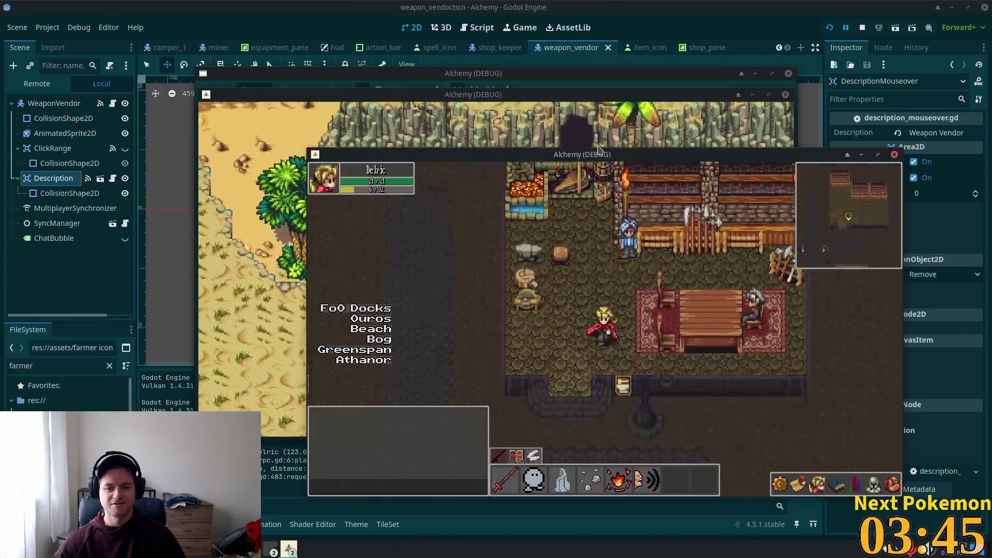
key(Down)
key(Left)
key(Up)
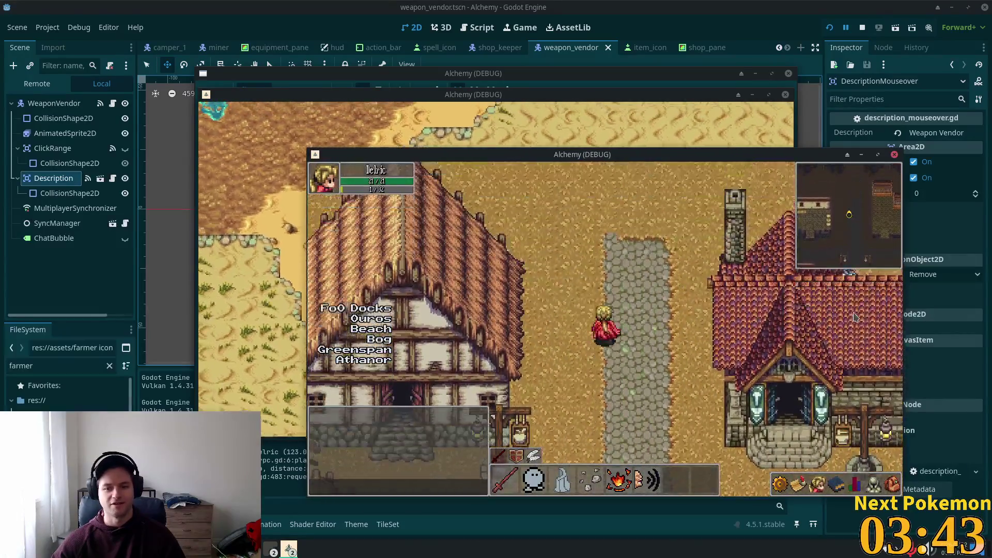
key(Up)
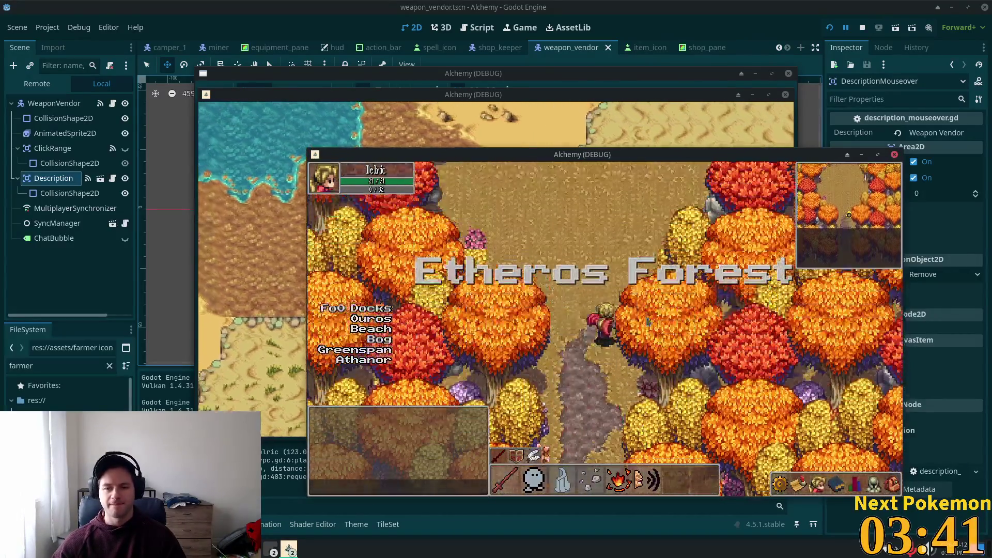
key(Up)
key(Up)
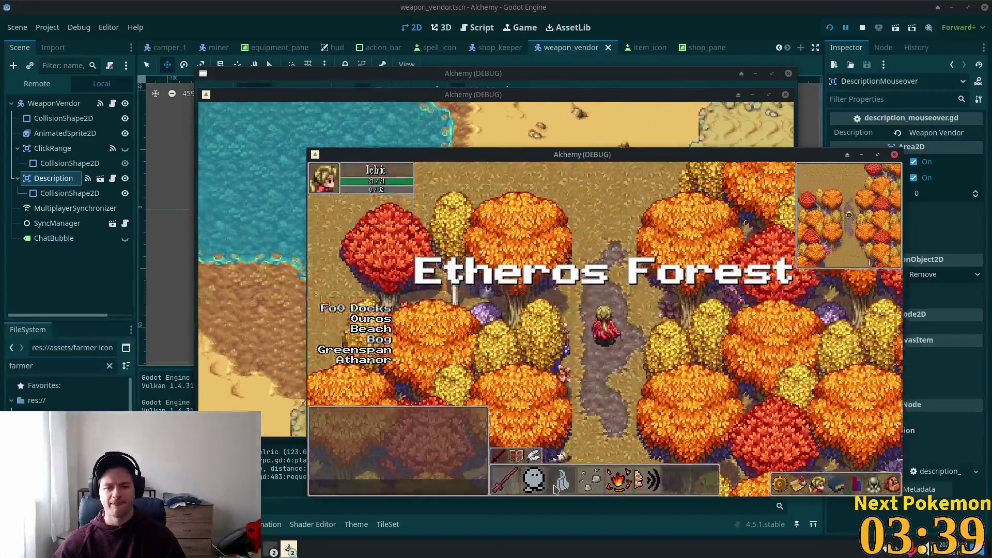
click(895, 487)
Target the Shroomer in the forest, then walk south back into Ouros
key(Left)
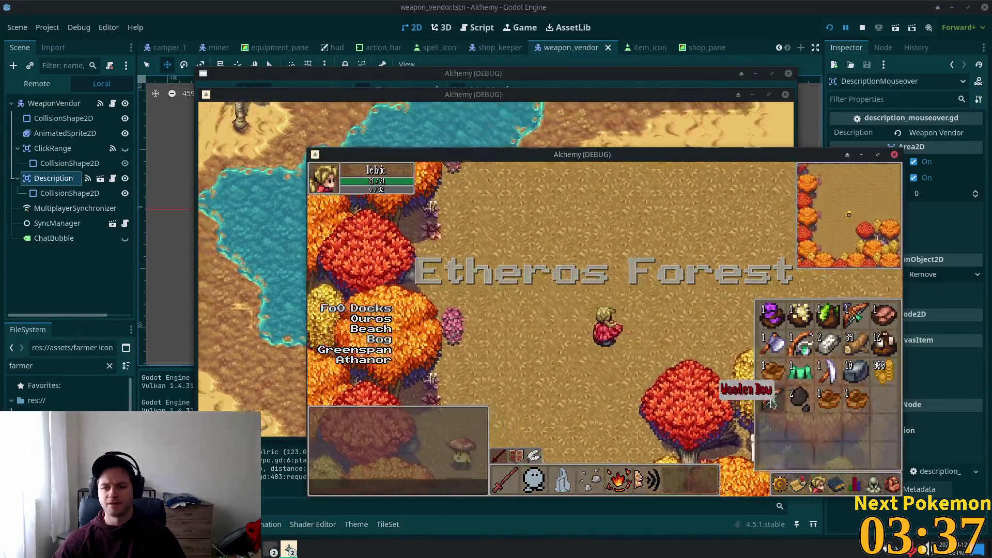
key(Down)
click(504, 365)
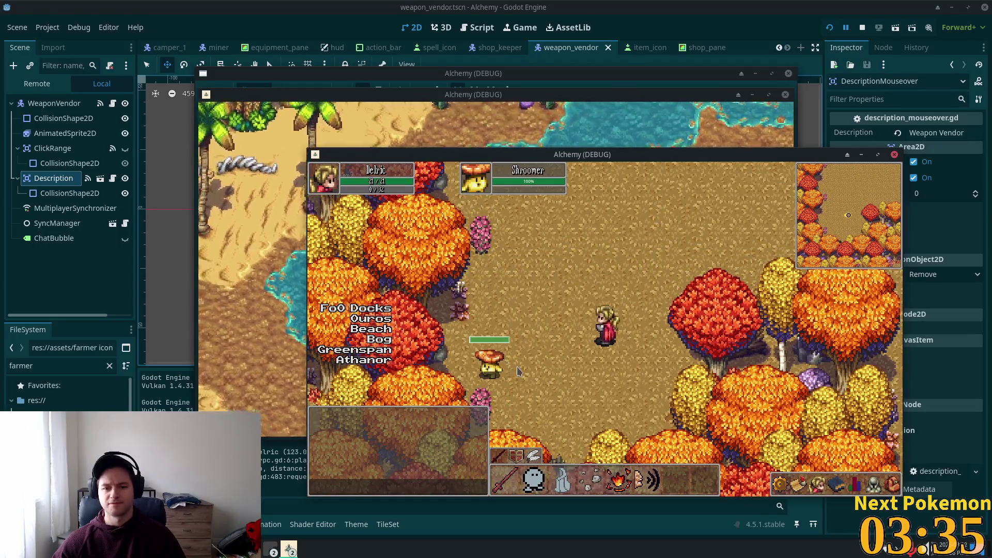
key(Left)
key(Right)
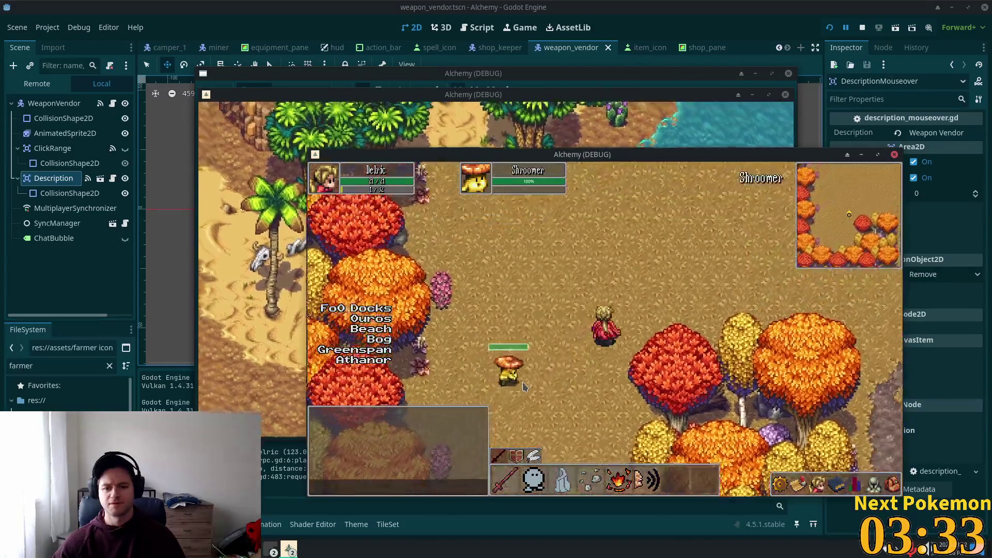
key(Up)
key(Down)
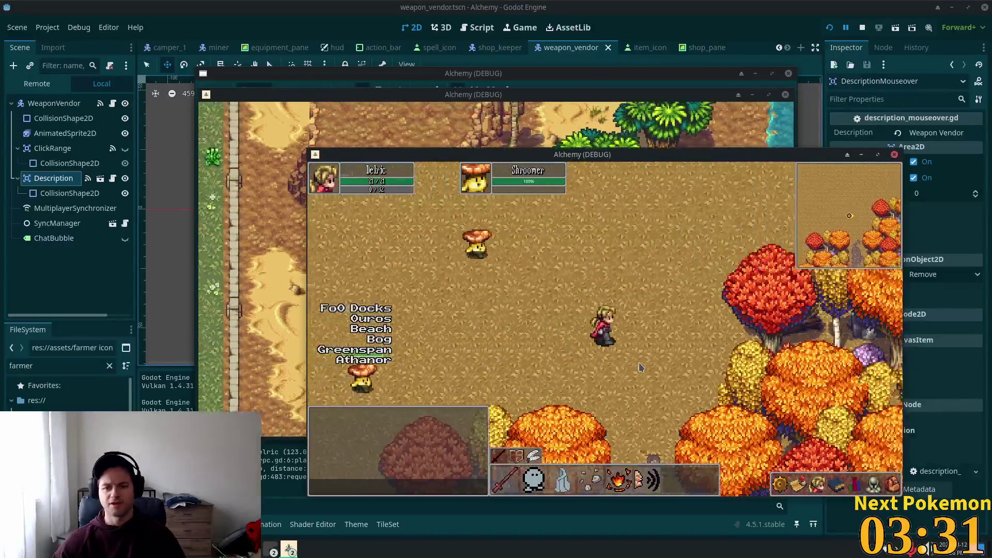
key(Down)
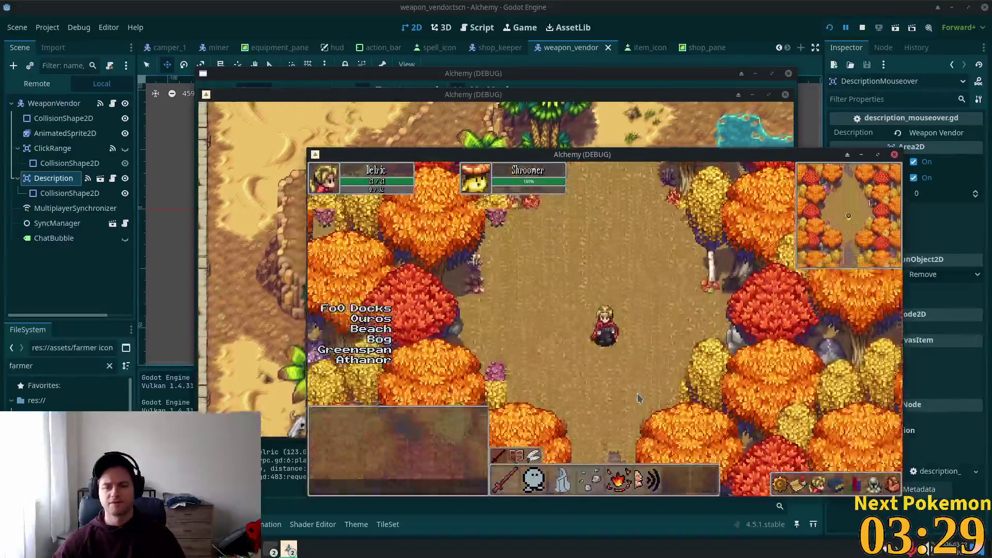
key(Down)
key(Down)
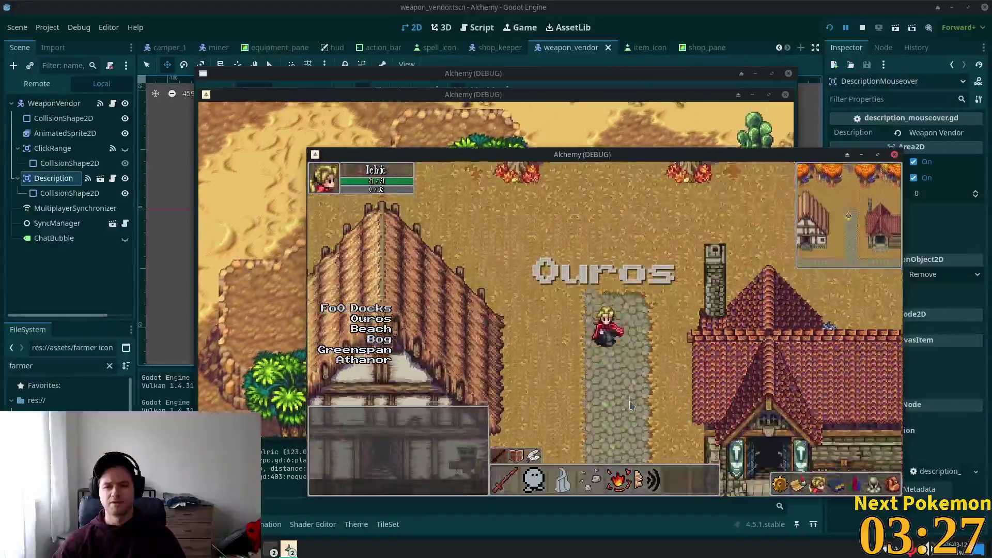
key(Down)
Walk east to the cow pasture and along its fence
key(Right)
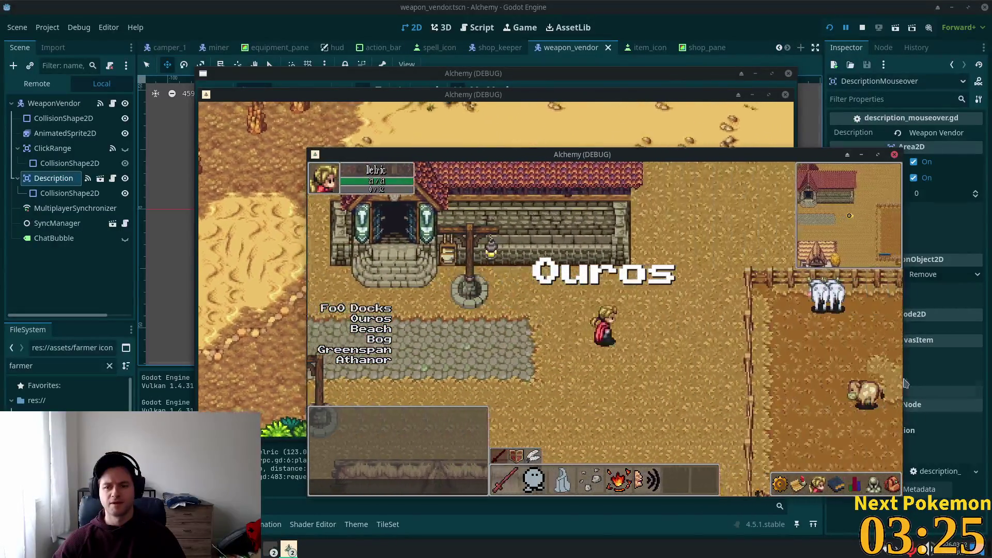
key(d)
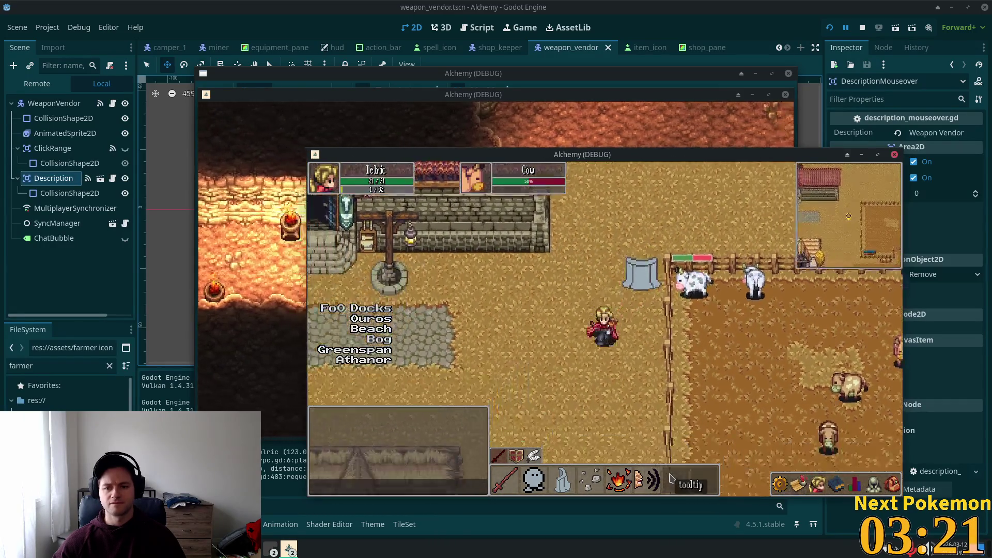
key(s)
key(a)
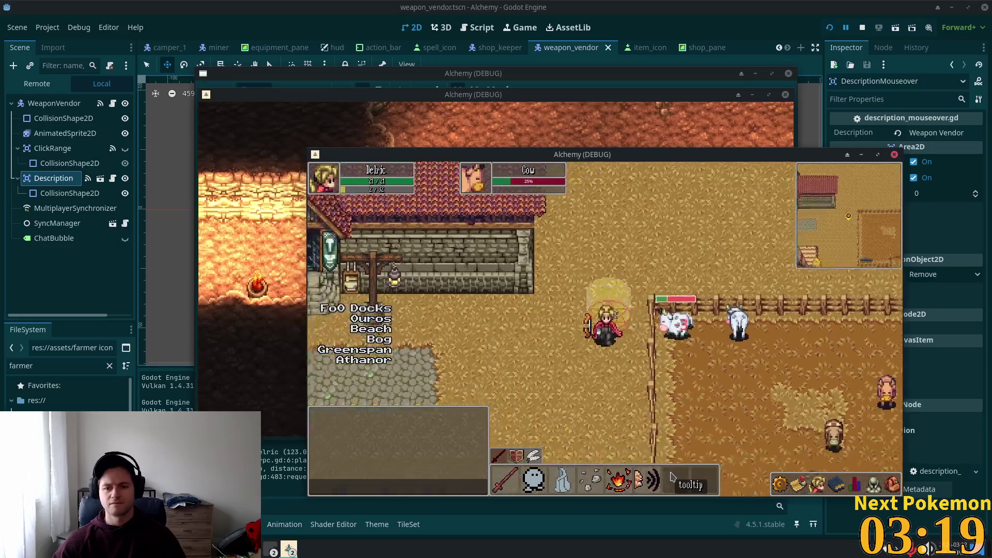
key(s)
key(a)
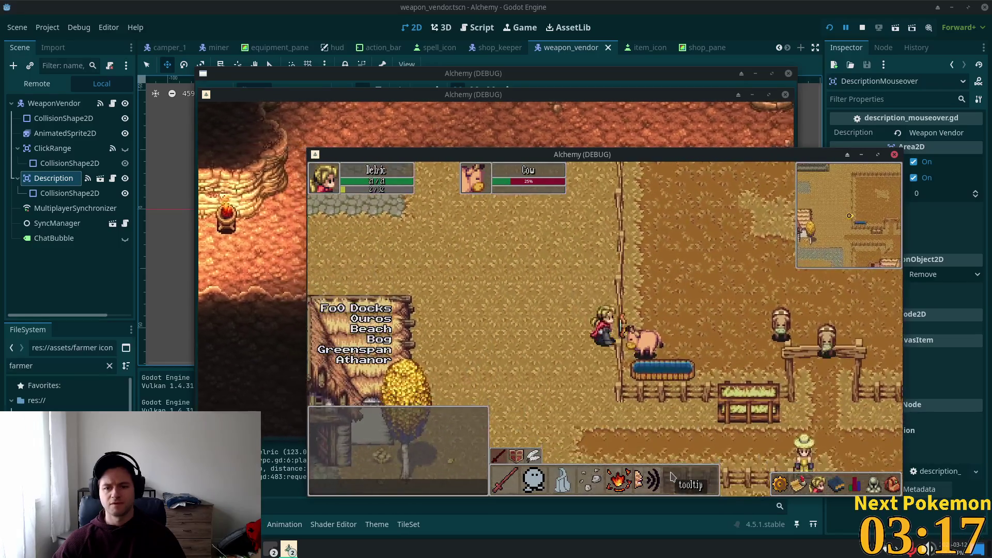
key(s)
key(a)
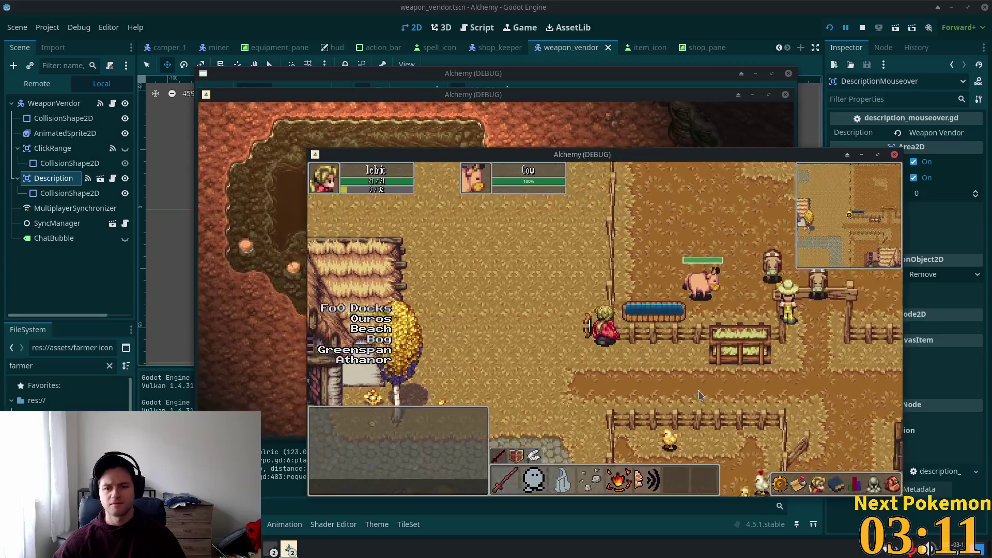
key(w)
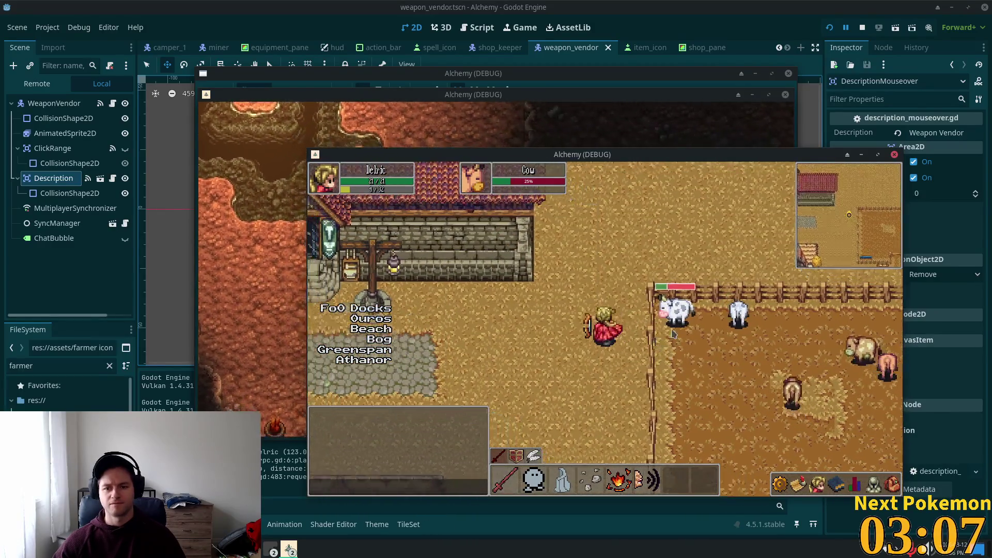
Attack a cow, walk back toward the weapon shop, and stop the game with F8
click(673, 333)
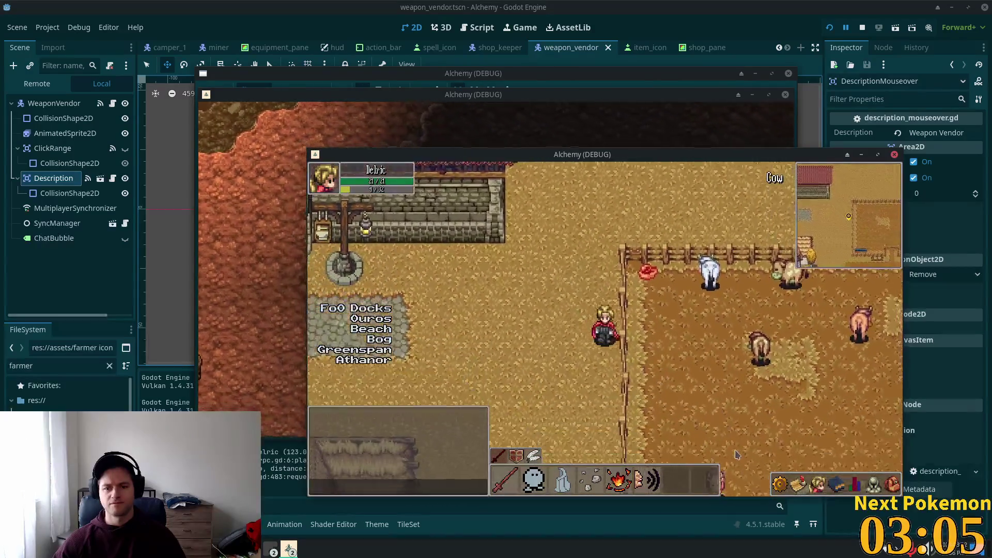
click(709, 371)
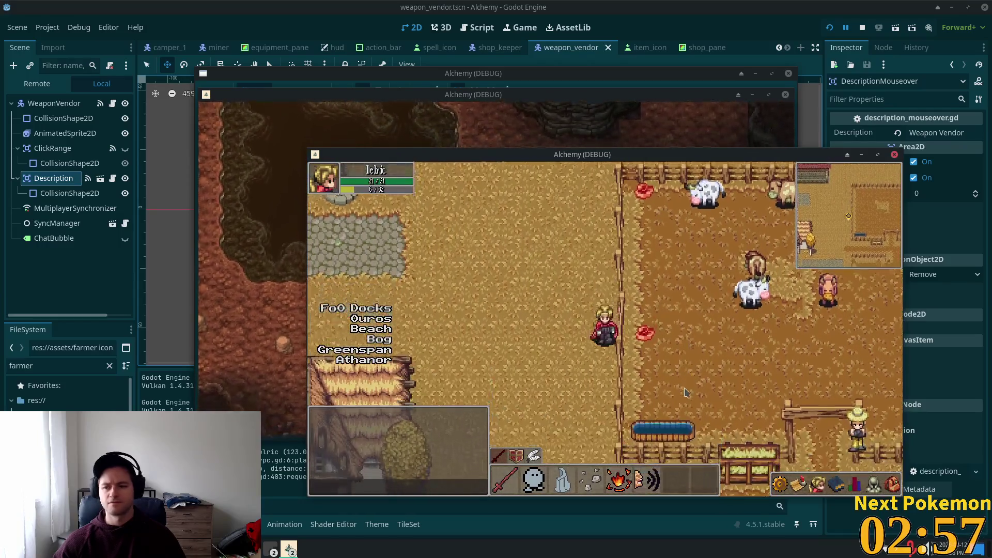
click(686, 393)
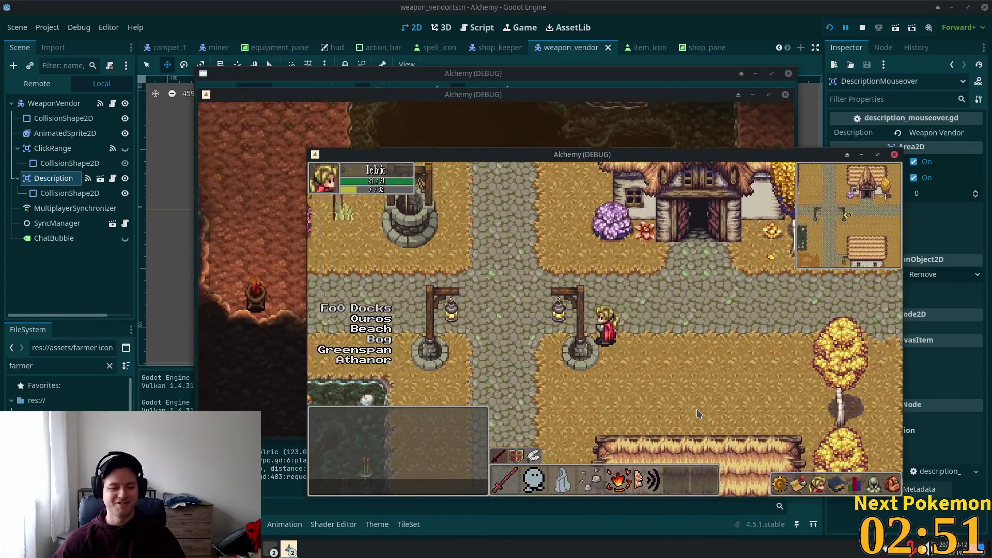
click(690, 428)
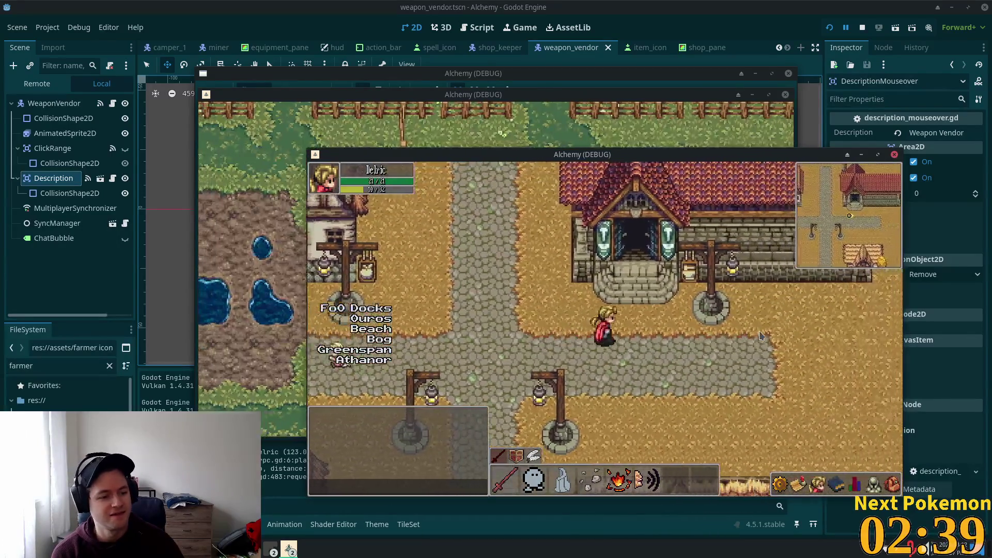
click(760, 336)
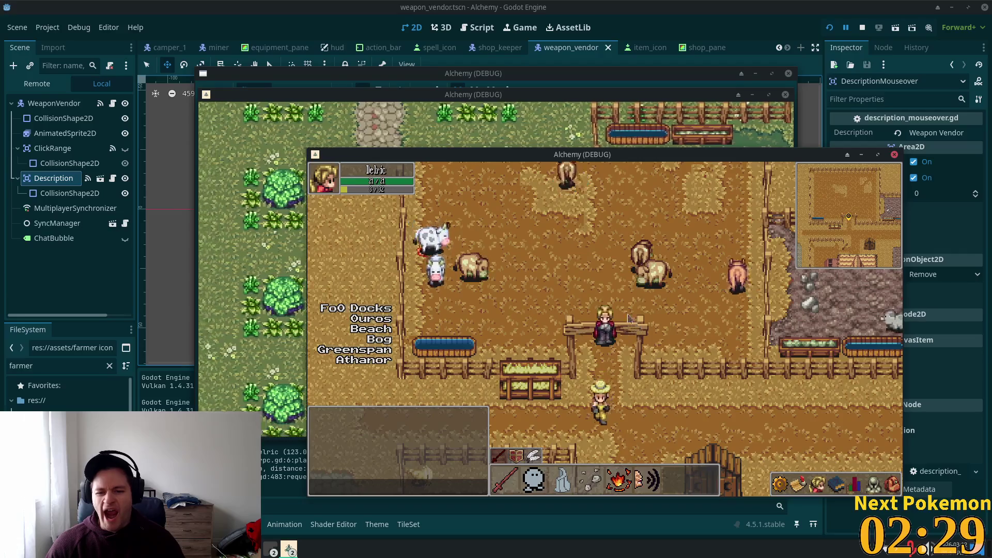
key(F8)
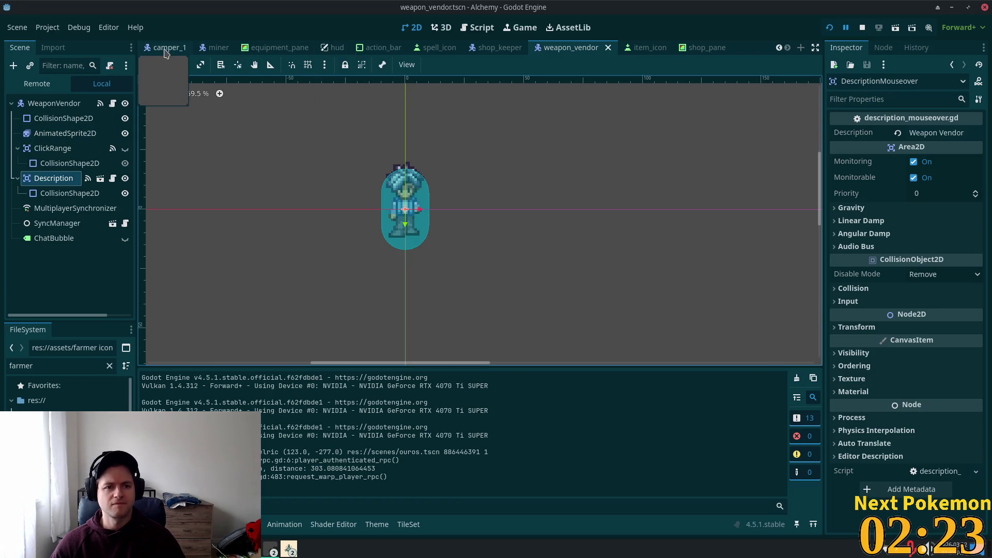
Switch to the ouros scene and select its Structures tile layer
scroll(155, 48, up, 3)
click(184, 52)
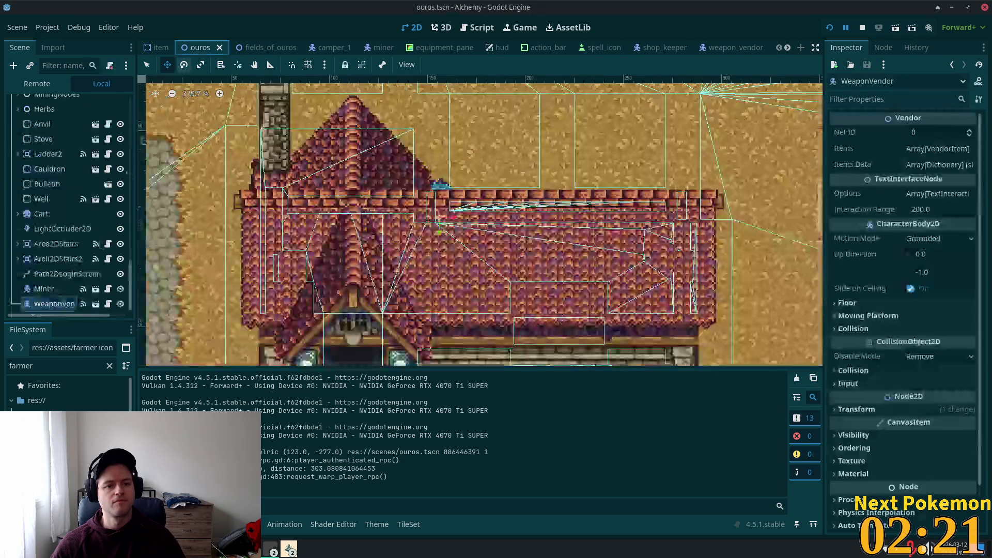
scroll(72, 207, up, 8)
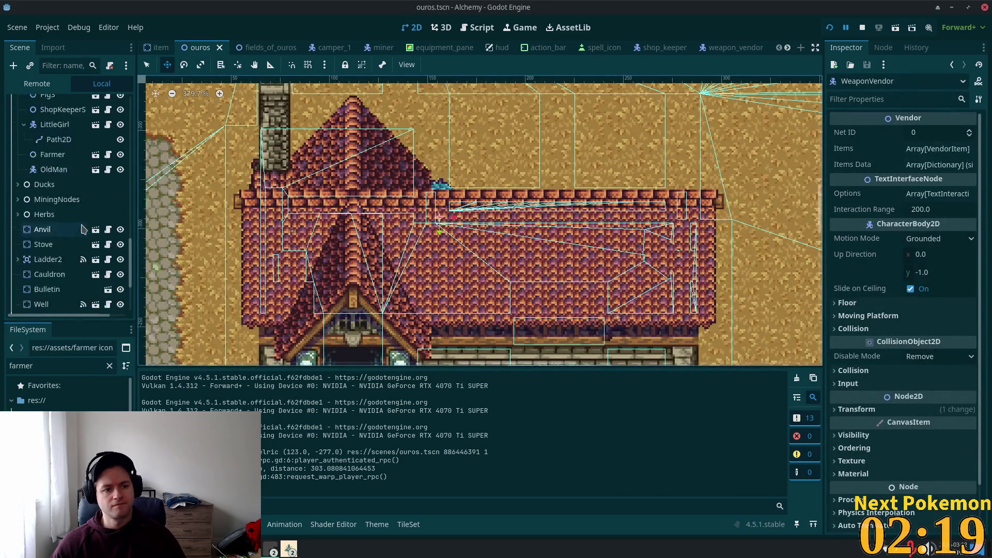
scroll(69, 248, up, 4)
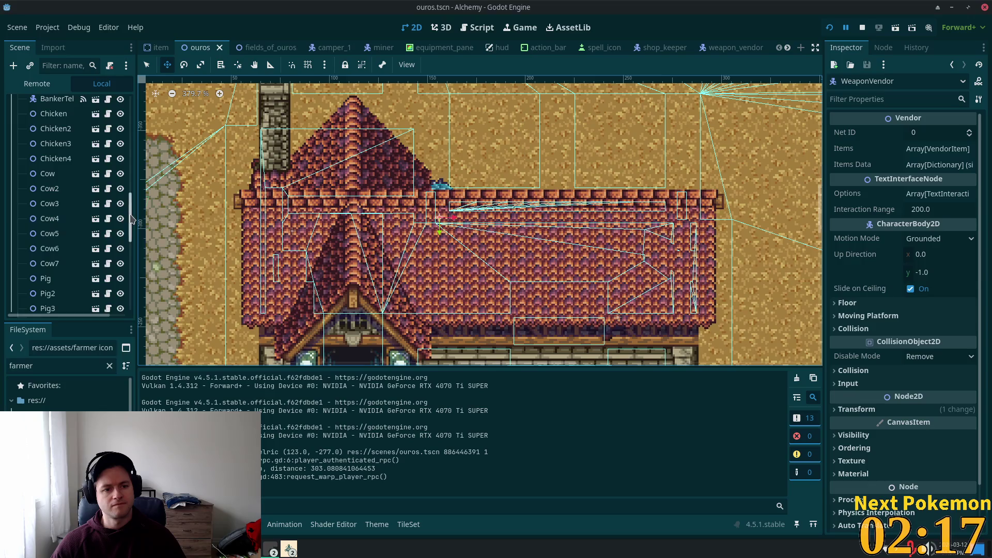
drag(132, 220, 141, 182)
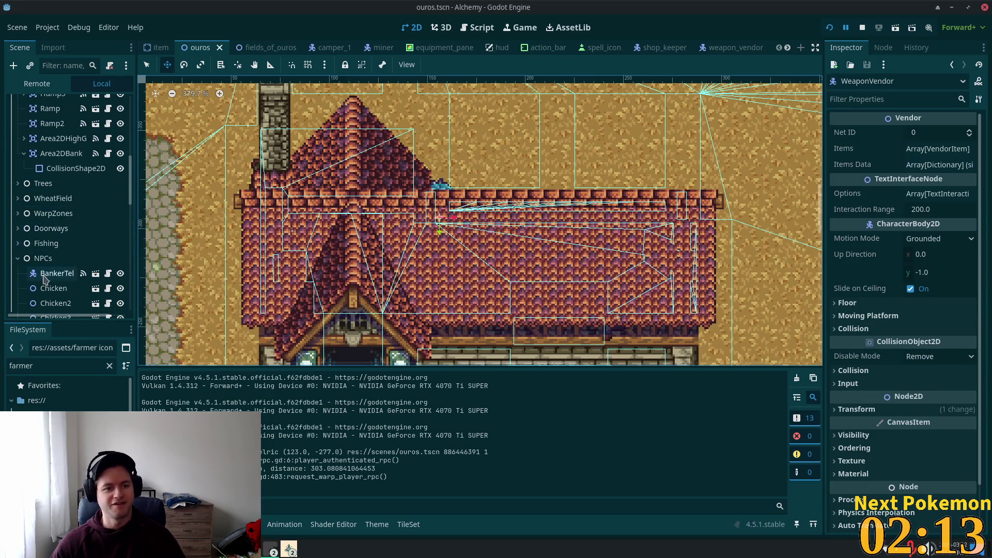
scroll(66, 275, up, 5)
scroll(65, 275, up, 3)
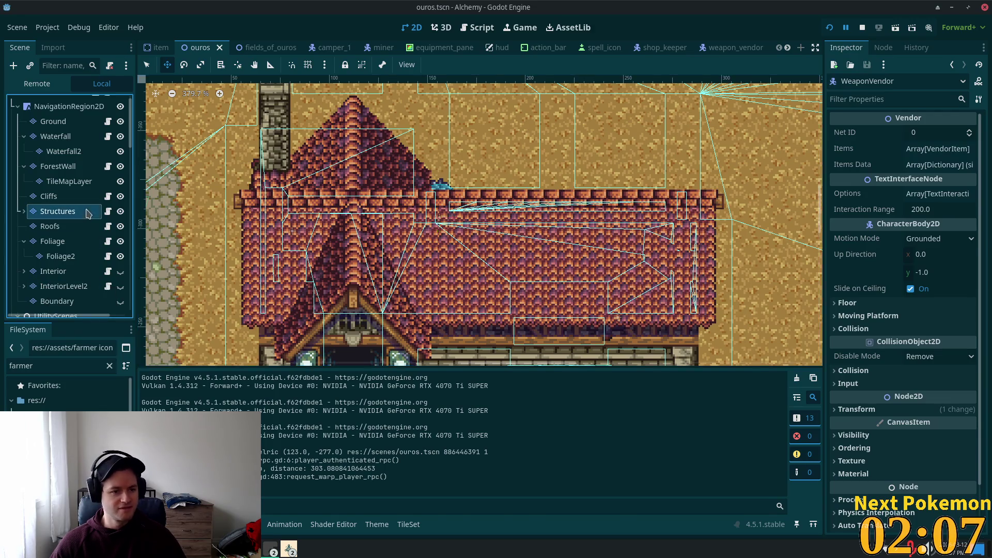
click(57, 210)
Zoom to the wooden farm gate and select its placed tiles with the Select tool
scroll(480, 265, down, 3)
scroll(480, 265, down, 3)
scroll(413, 238, right, 10)
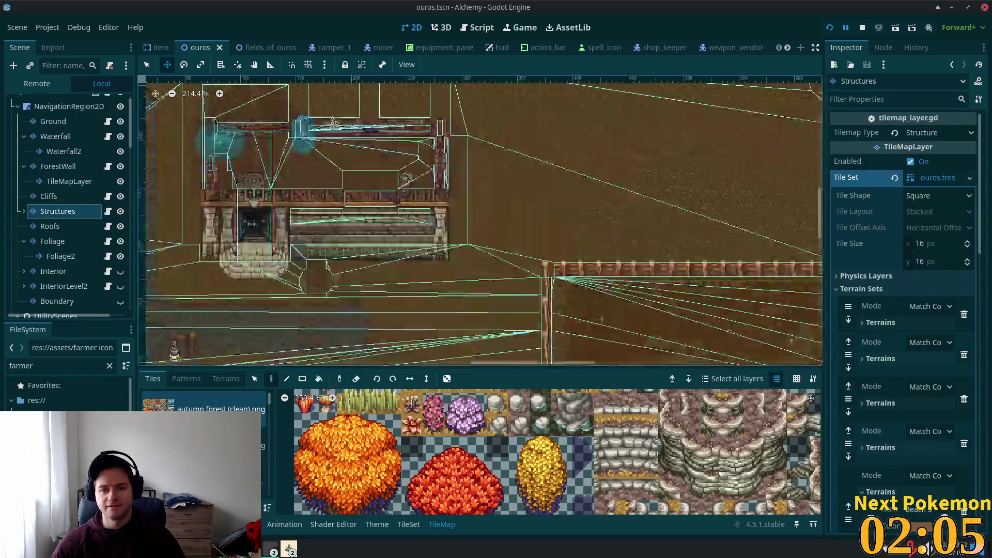
scroll(579, 238, up, 9)
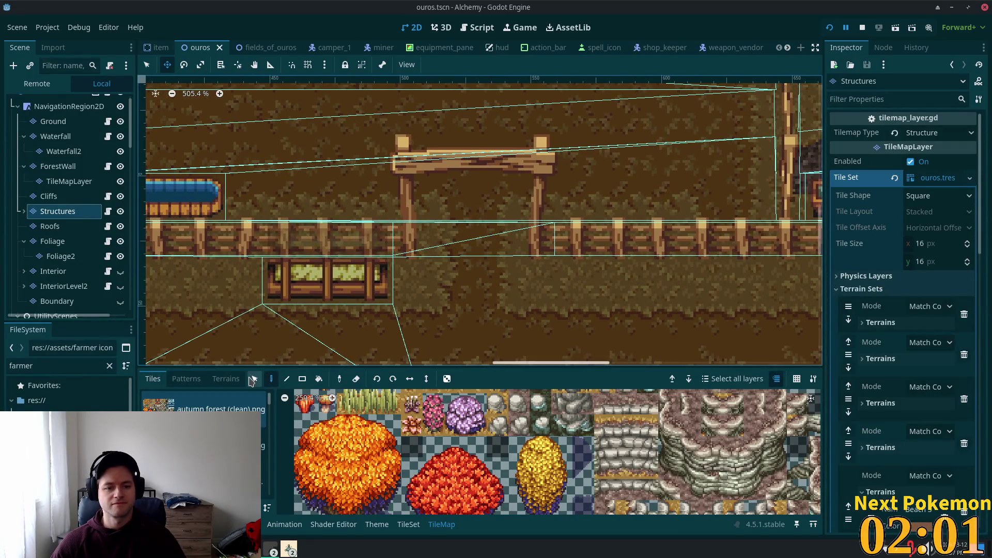
click(253, 380)
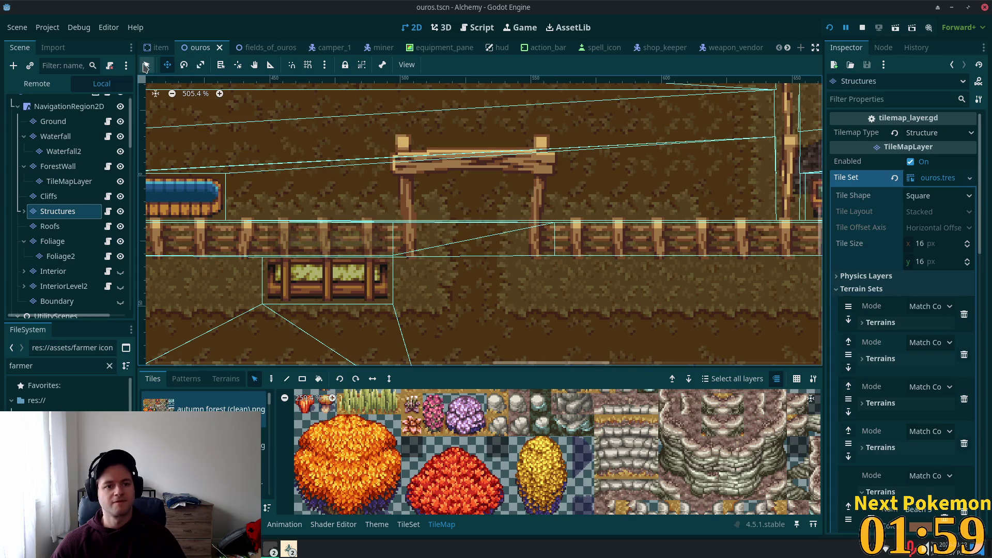
drag(397, 138, 522, 183)
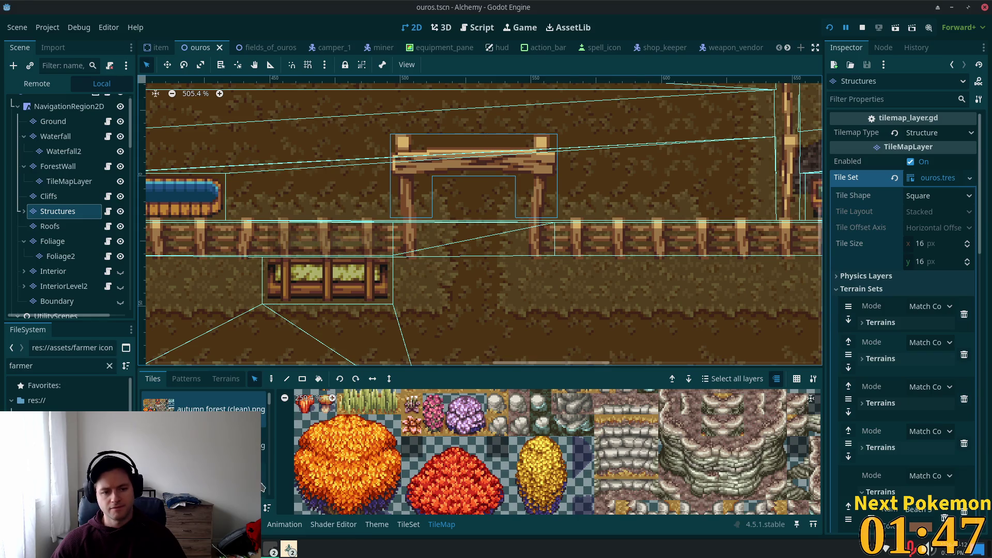
Show the farming crops fence-and-roof atlas and bring up the TileSet editor
scroll(262, 487, down, 2)
scroll(935, 458, down, 10)
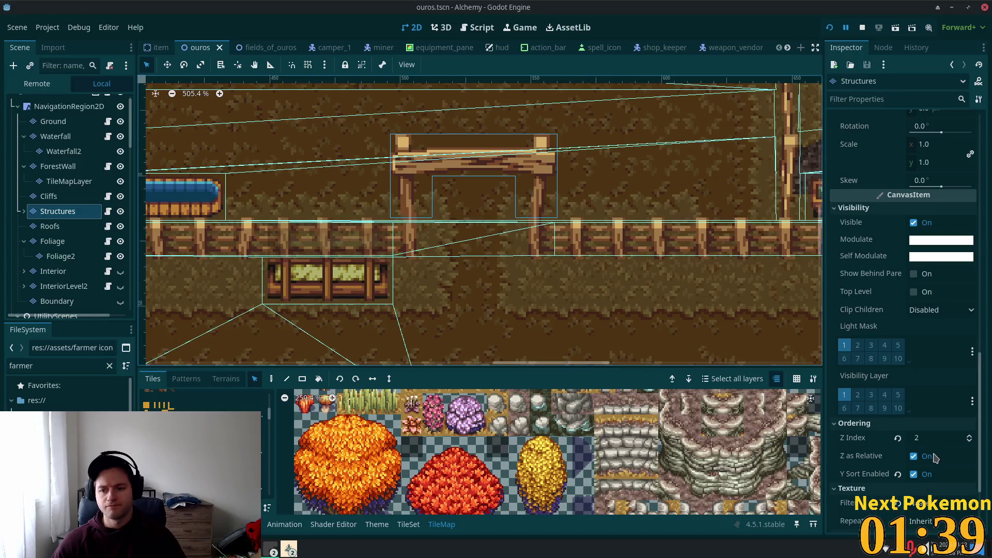
scroll(935, 459, down, 4)
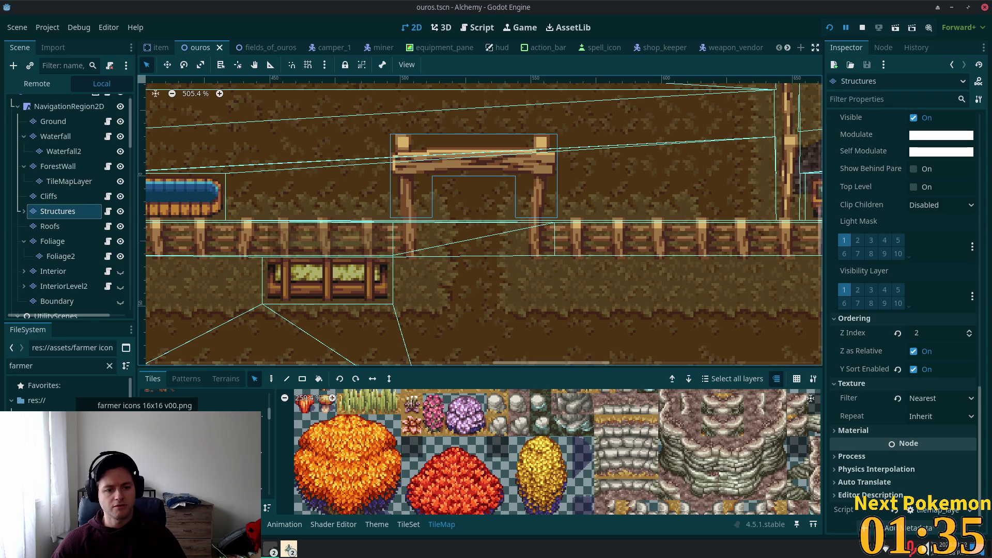
scroll(68, 395, down, 3)
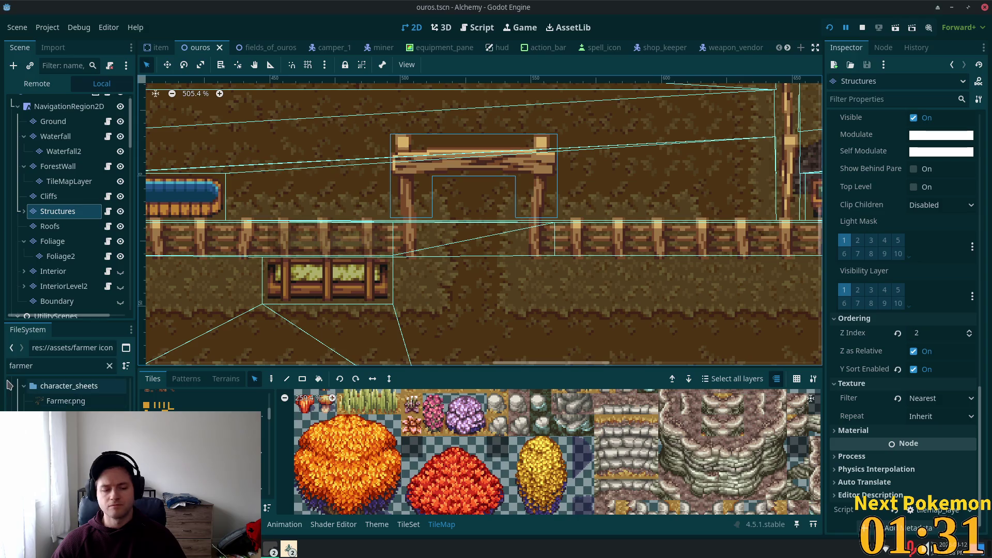
scroll(131, 410, up, 3)
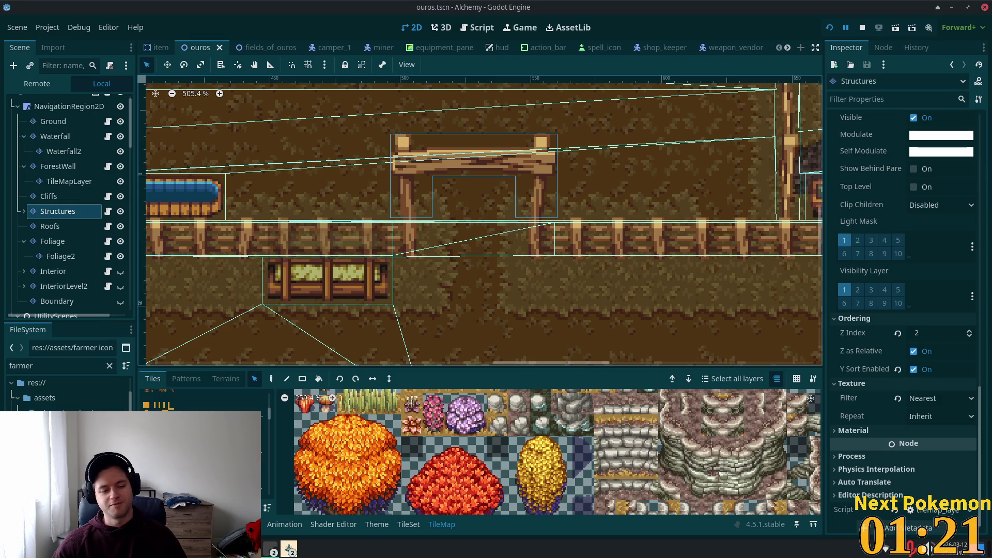
scroll(67, 393, down, 2)
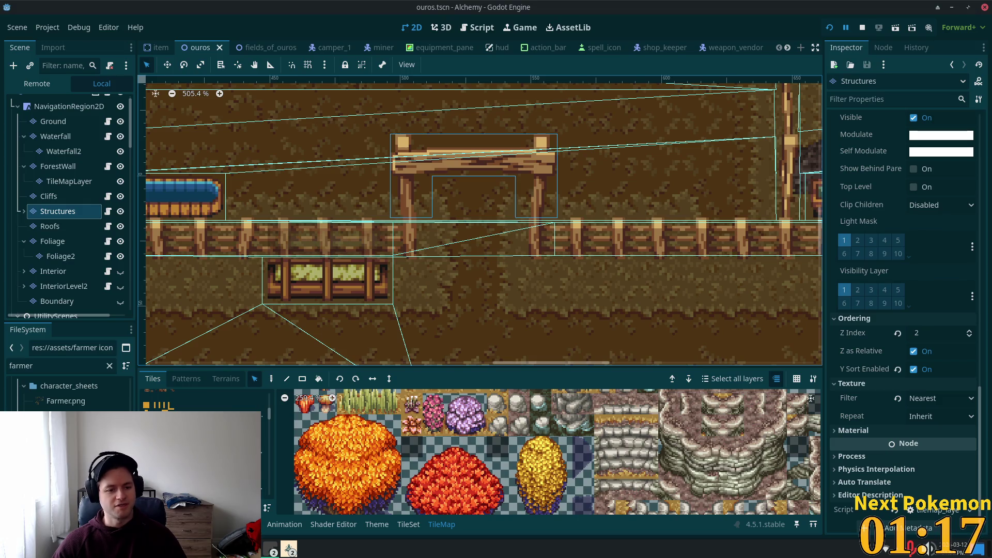
scroll(67, 395, up, 1)
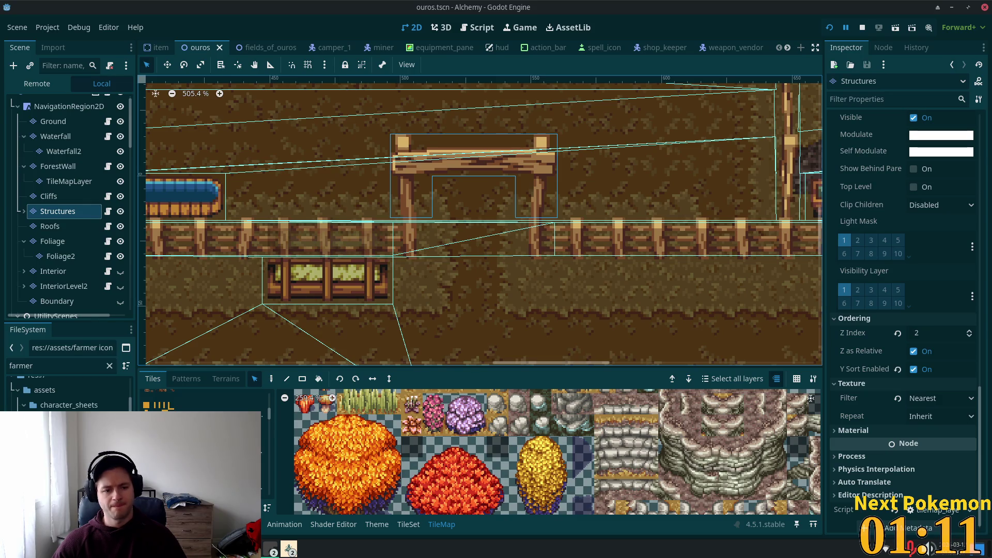
scroll(201, 403, down, 2)
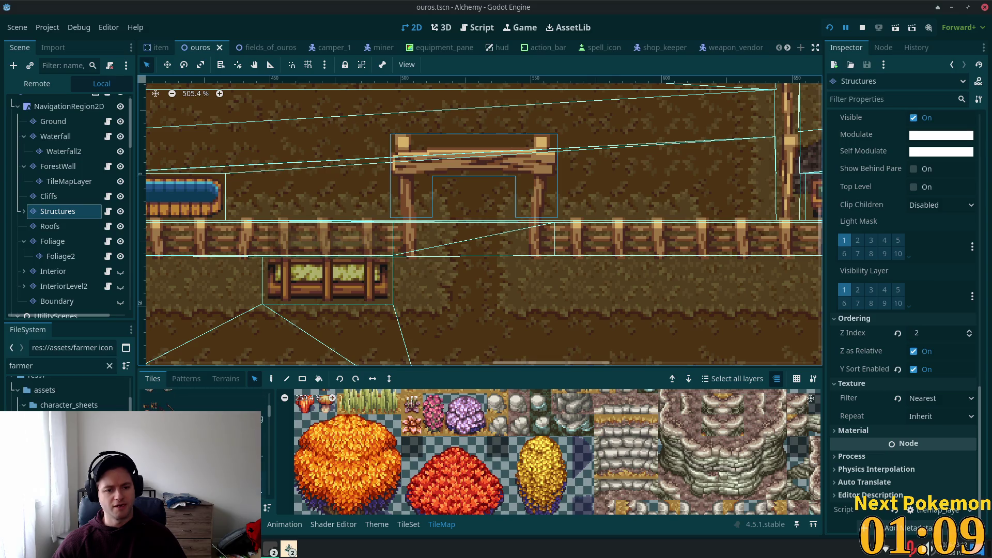
scroll(202, 403, down, 1)
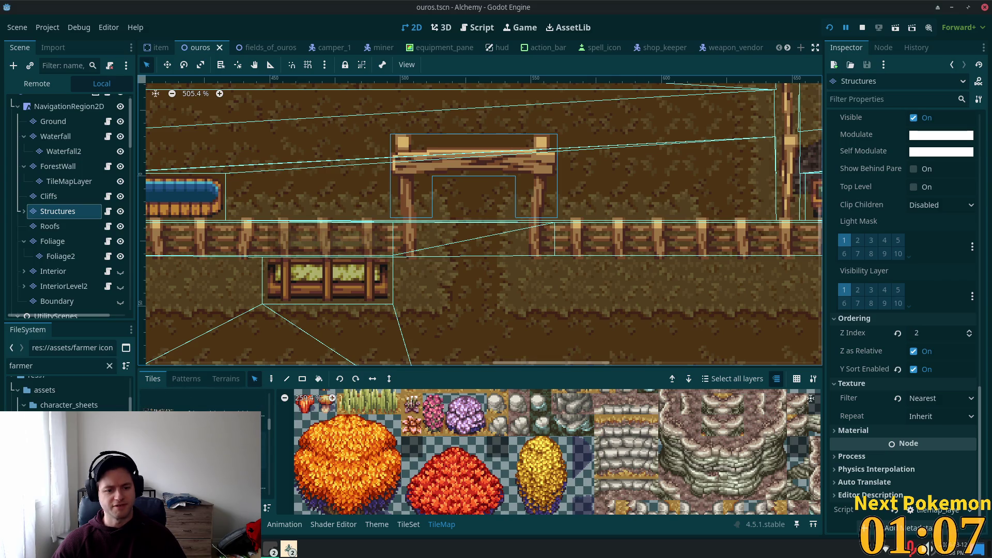
scroll(201, 403, down, 1)
click(207, 403)
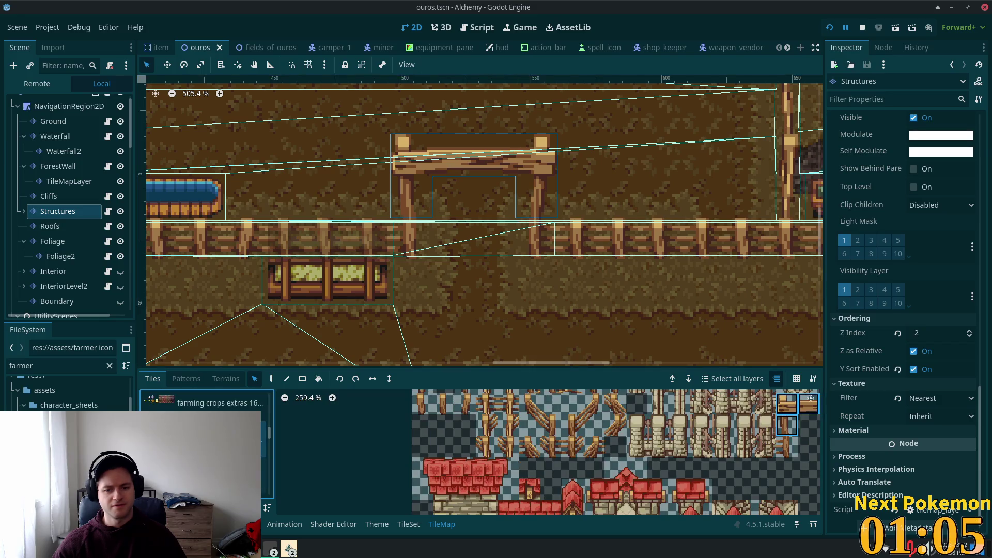
scroll(608, 457, down, 5)
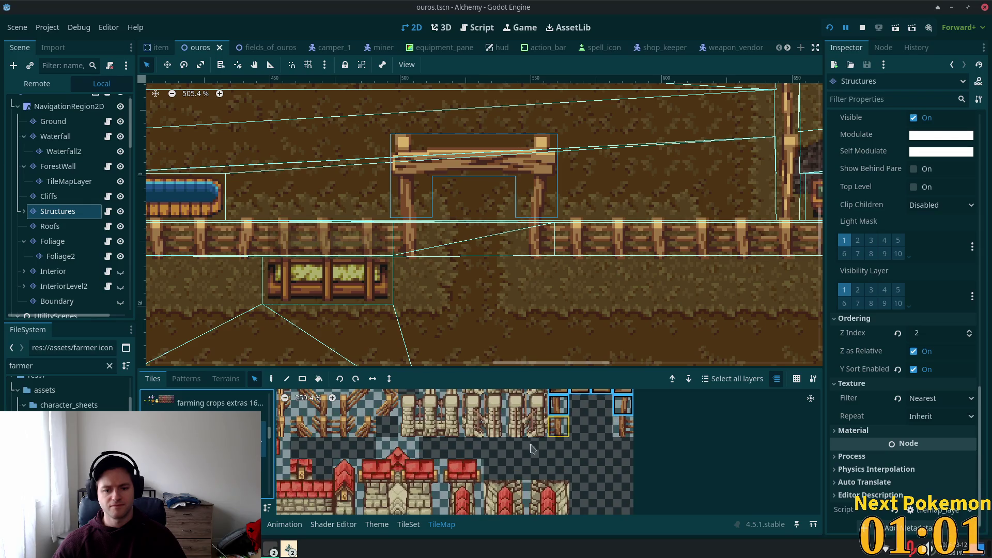
click(409, 525)
Give the gate tiles in the atlas a Rendering Z Index of 11 and save the ouros scene
scroll(667, 449, up, 5)
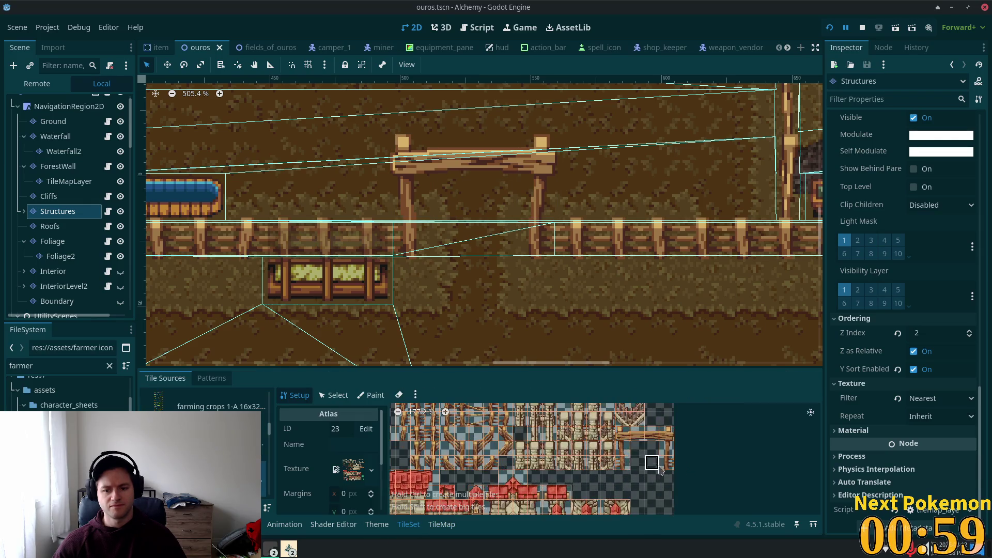
click(667, 448)
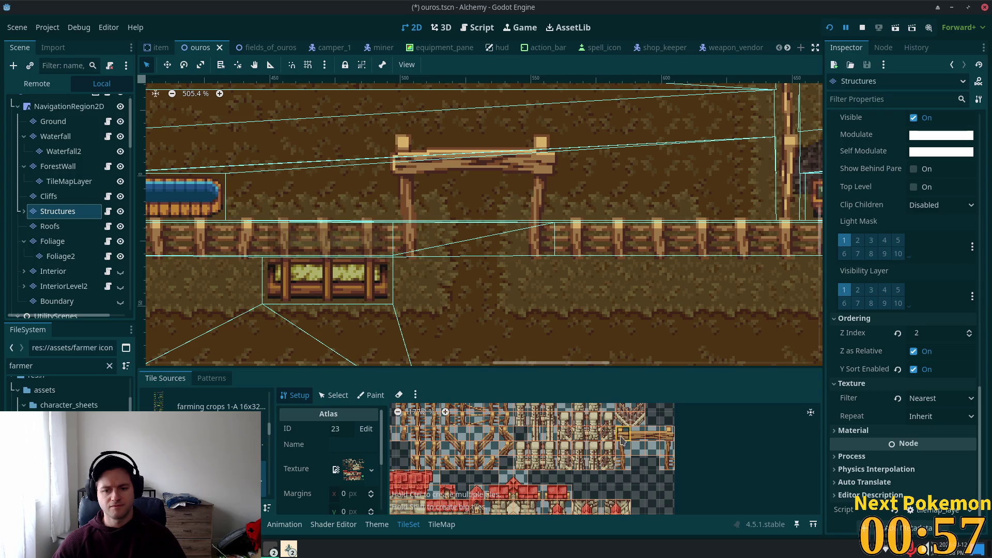
click(334, 395)
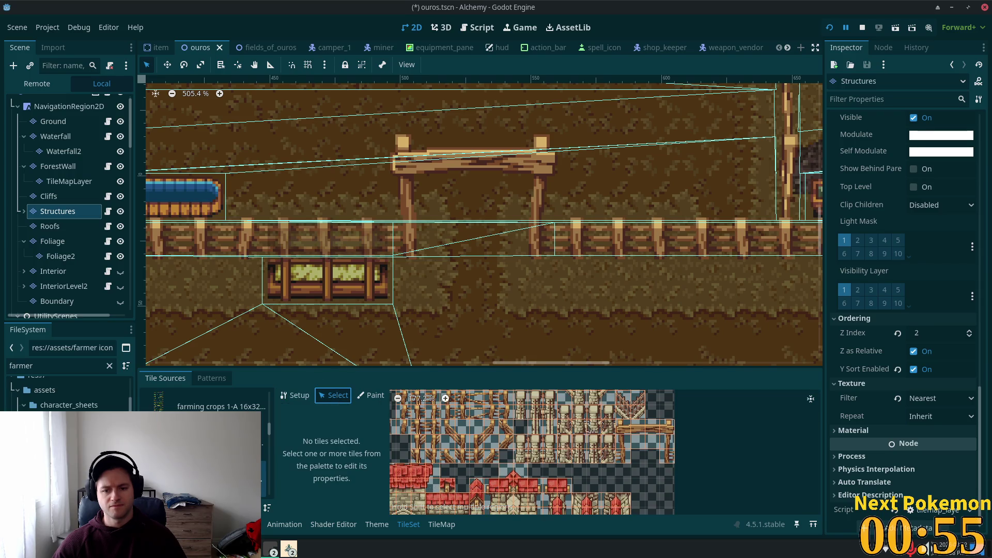
drag(623, 427, 673, 449)
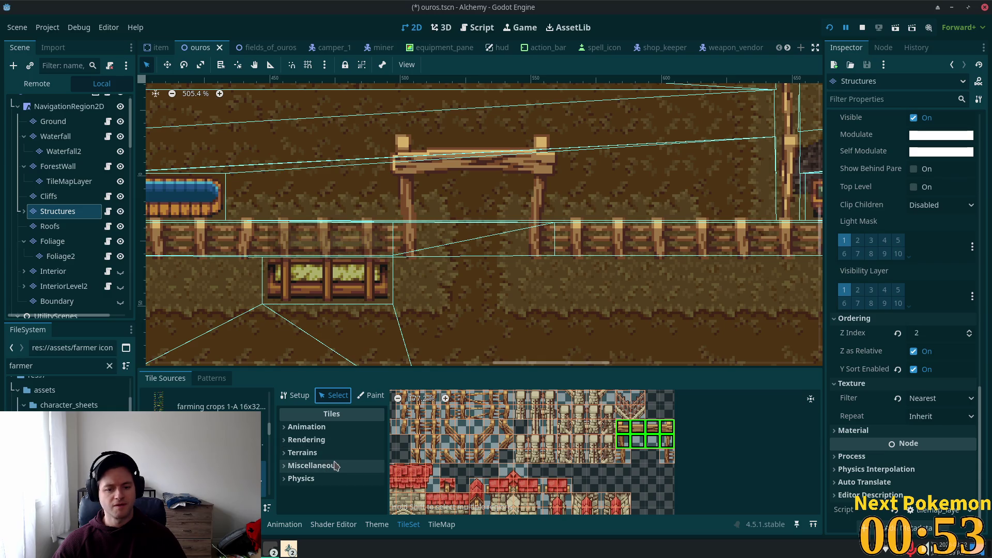
click(286, 446)
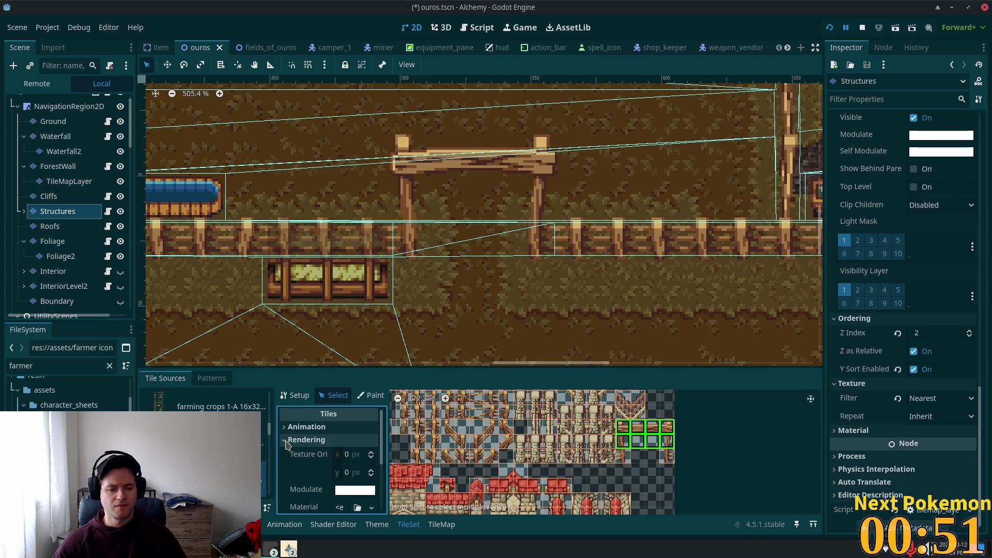
scroll(350, 479, down, 3)
click(349, 487)
text(11)
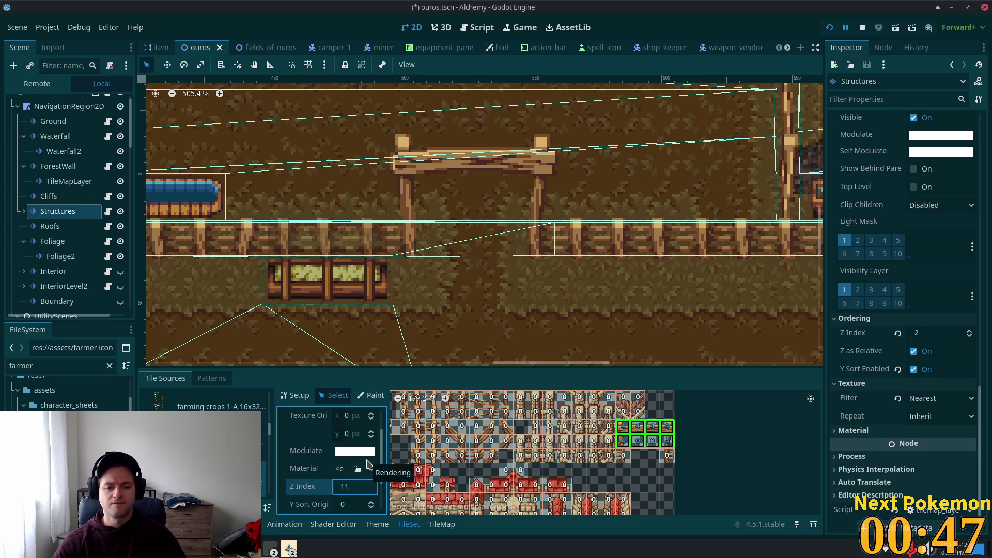
key(Tab)
key(ctrl+s)
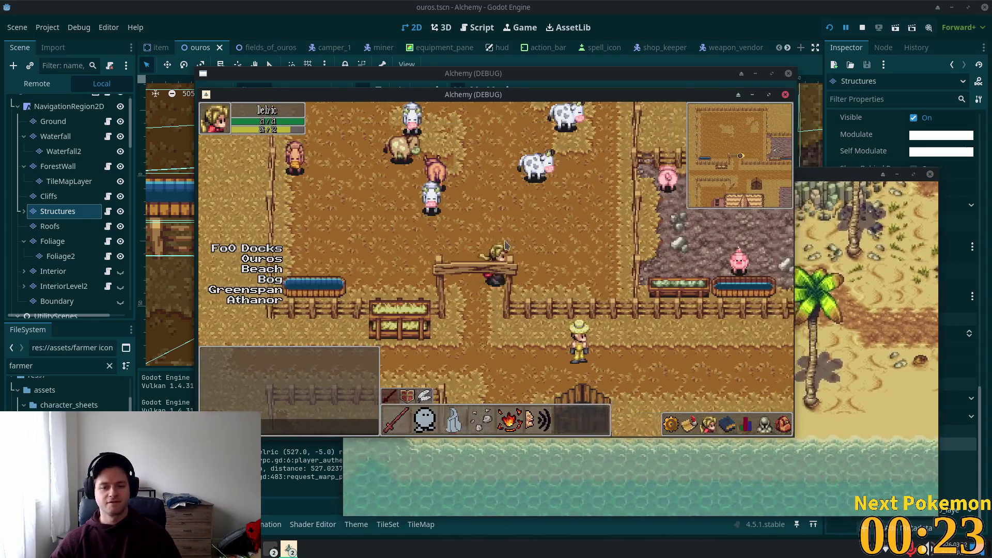
Walk the player left, right and down through the pen gate, then return to the editor
key(Left)
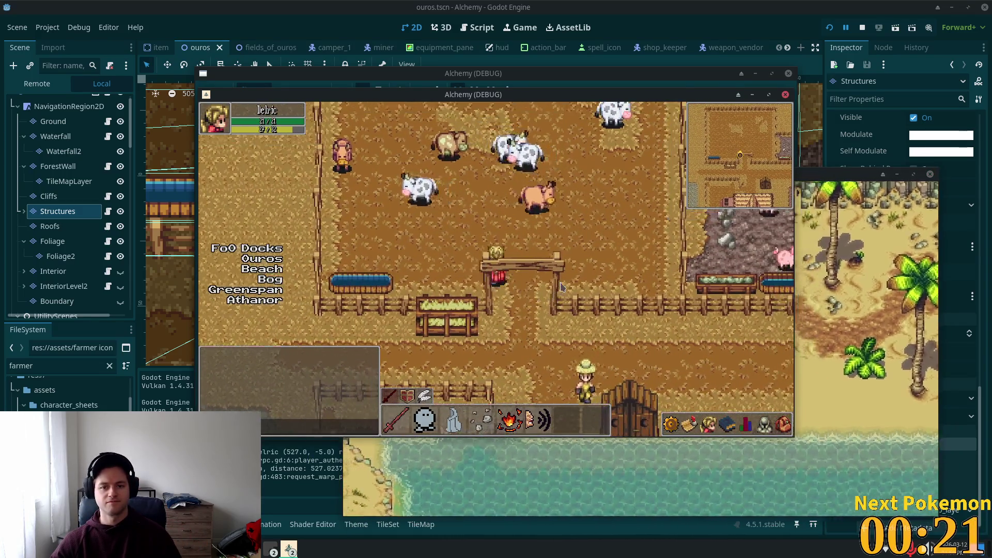
key(Right)
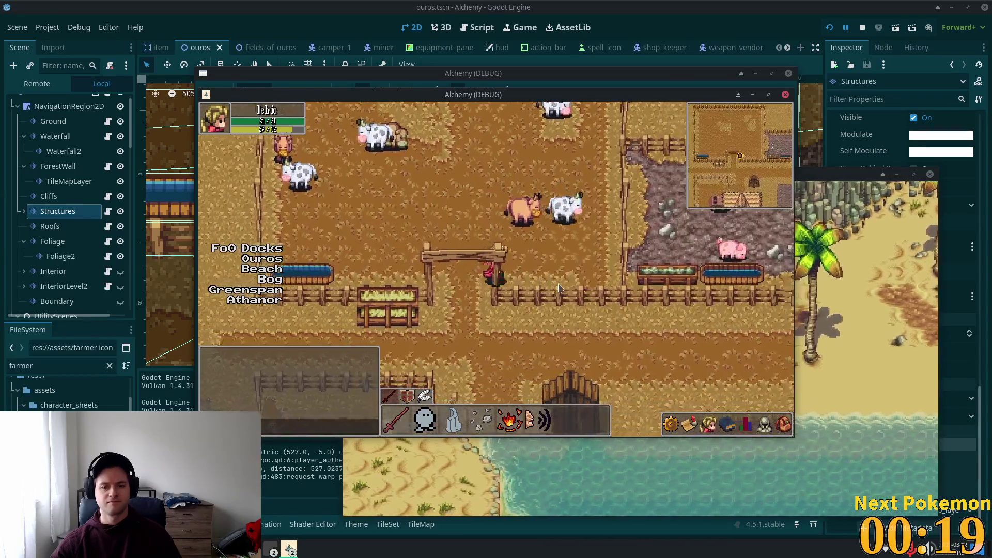
key(Left)
key(Down)
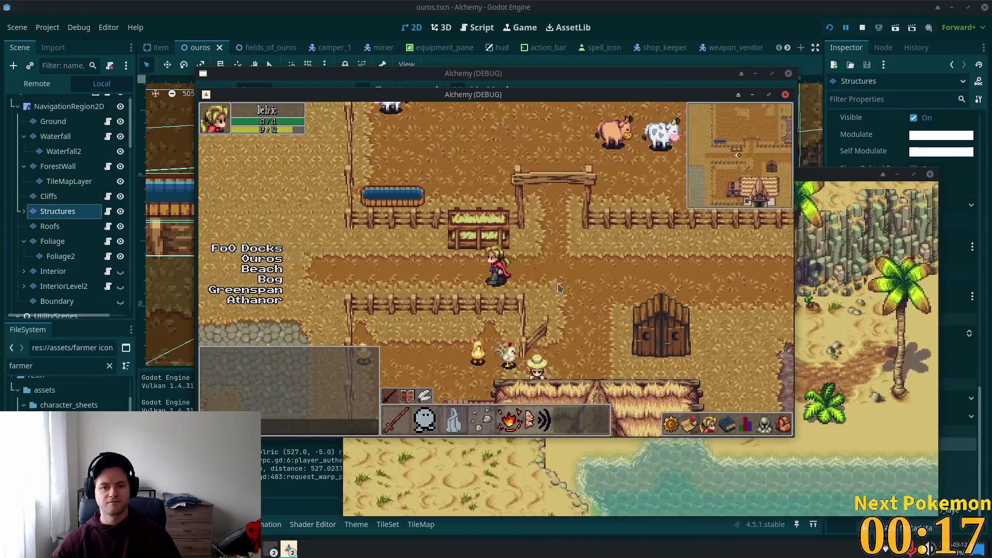
key(Left)
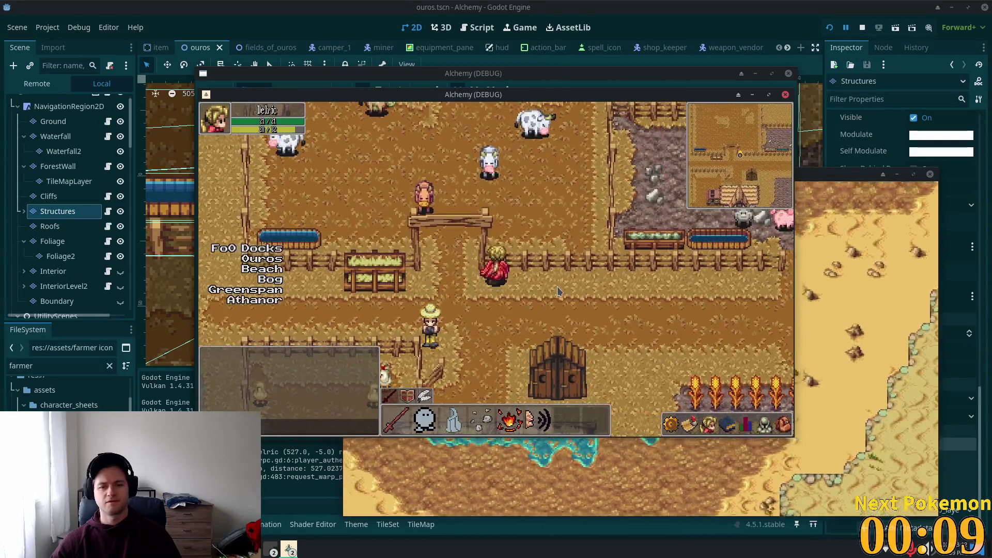
click(760, 41)
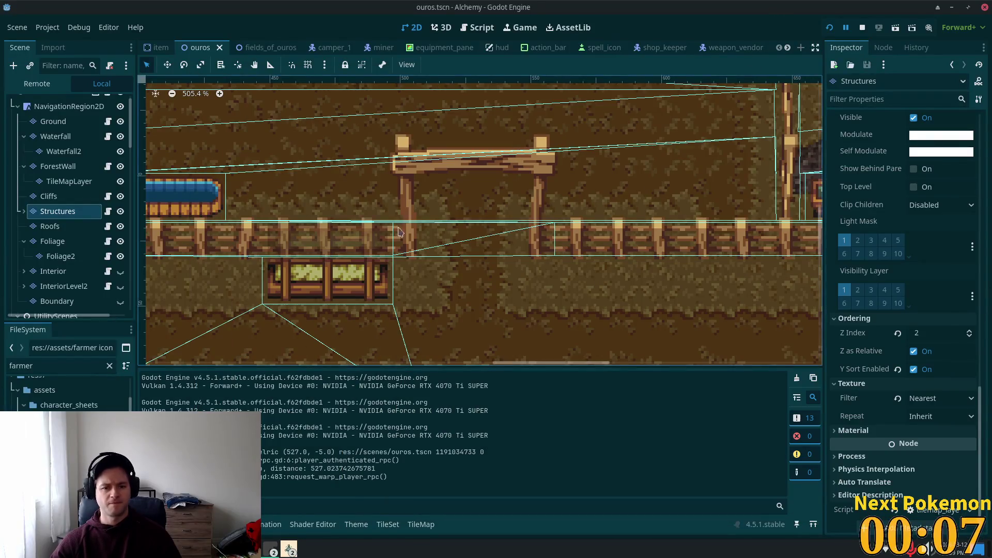
Draw a four-point collision polygon on Physics Layer 0 for the first gate tile
click(385, 526)
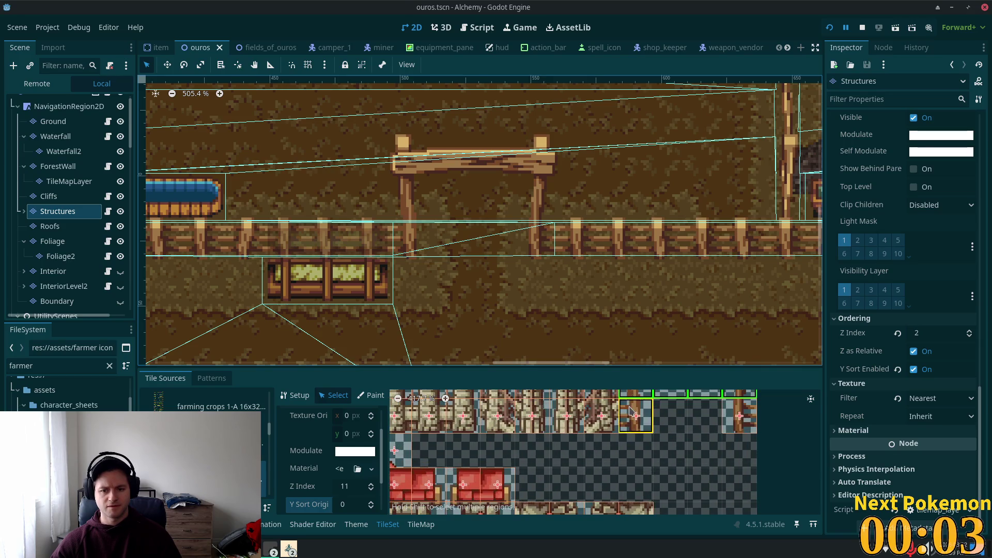
click(629, 409)
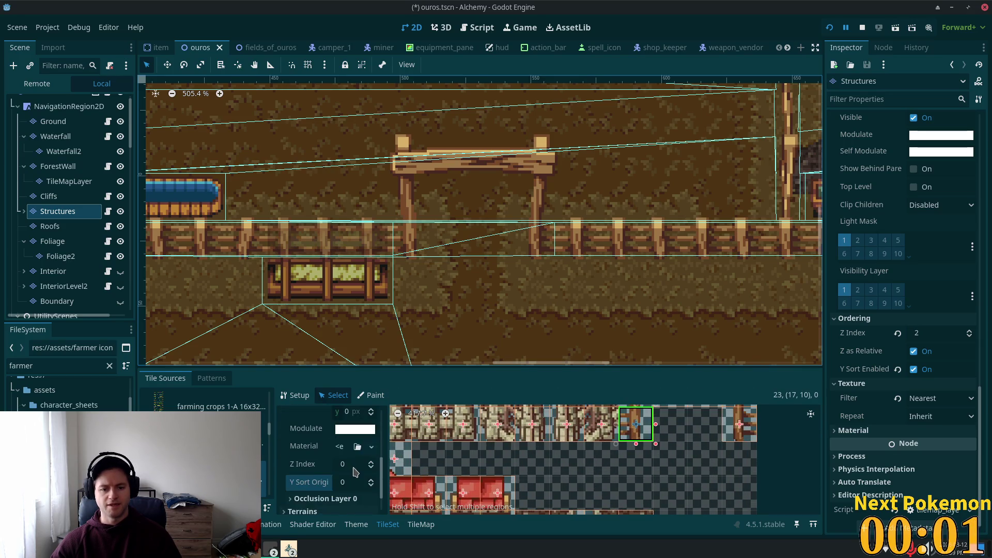
scroll(341, 486, down, 2)
click(331, 505)
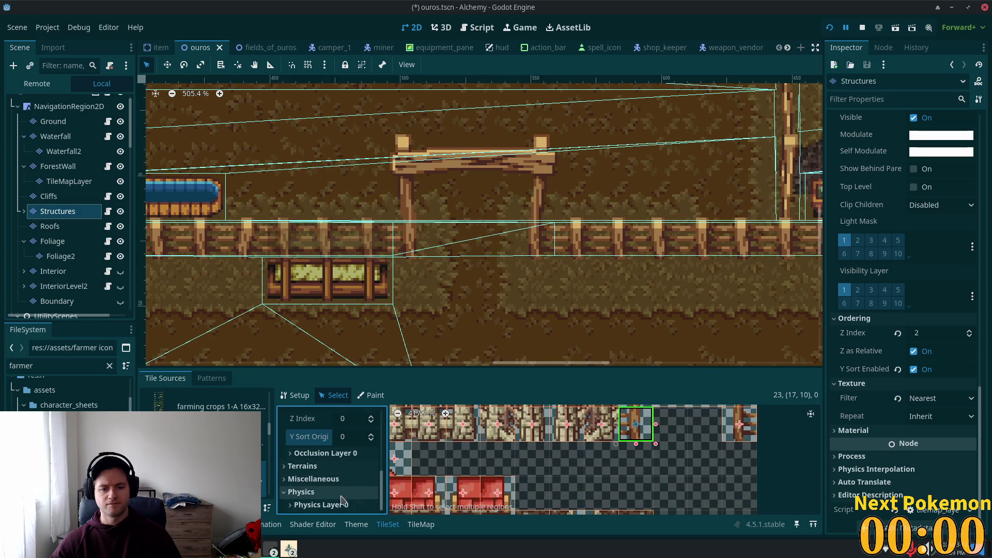
click(320, 505)
scroll(393, 480, down, 5)
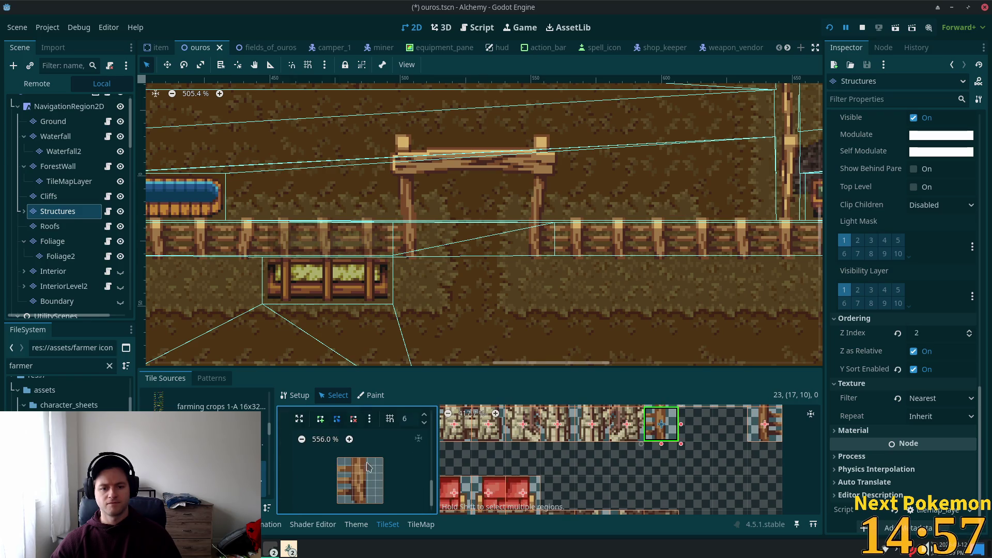
click(321, 419)
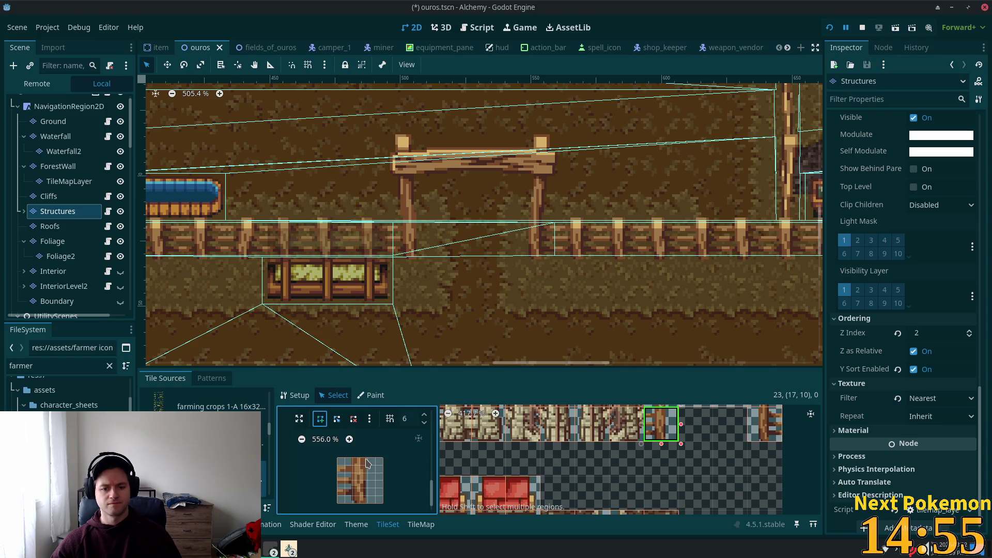
click(368, 463)
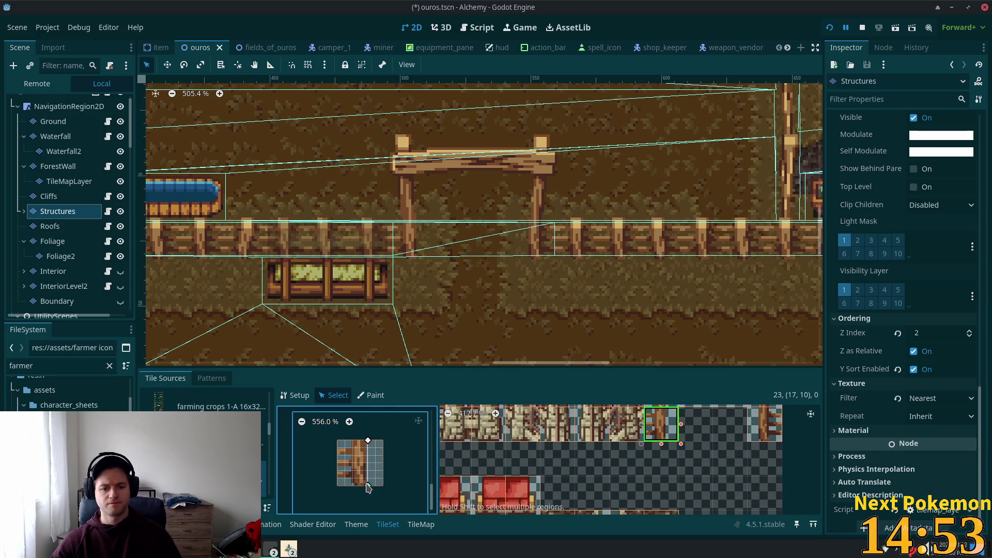
click(368, 486)
click(337, 487)
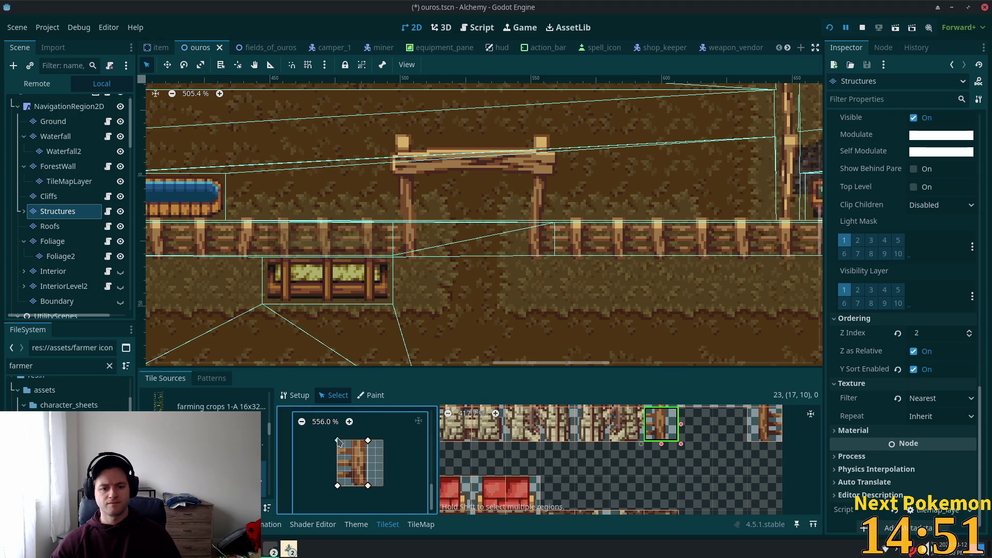
click(338, 440)
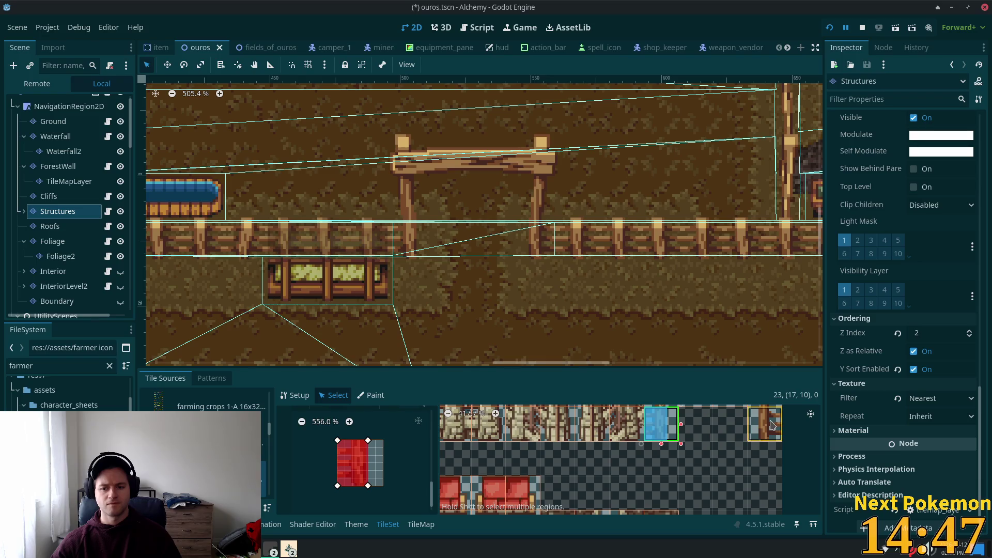
Start a collision polygon on the second gate tile, then undo the misshapen shape
click(772, 426)
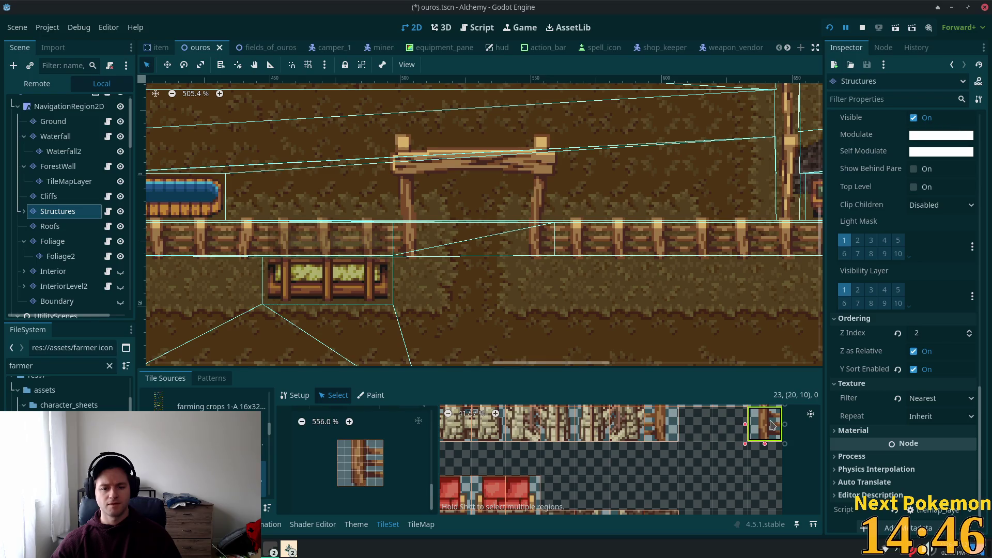
click(355, 446)
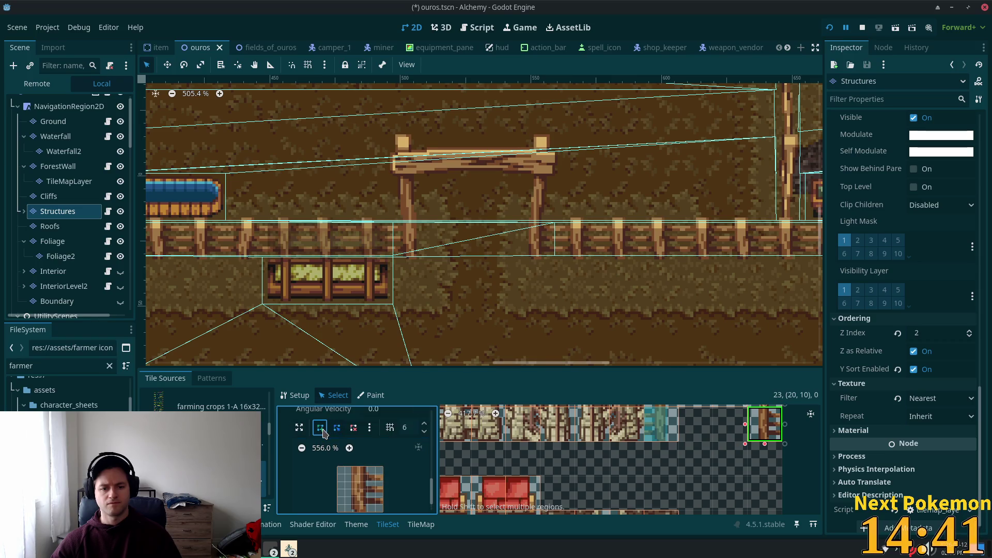
click(360, 463)
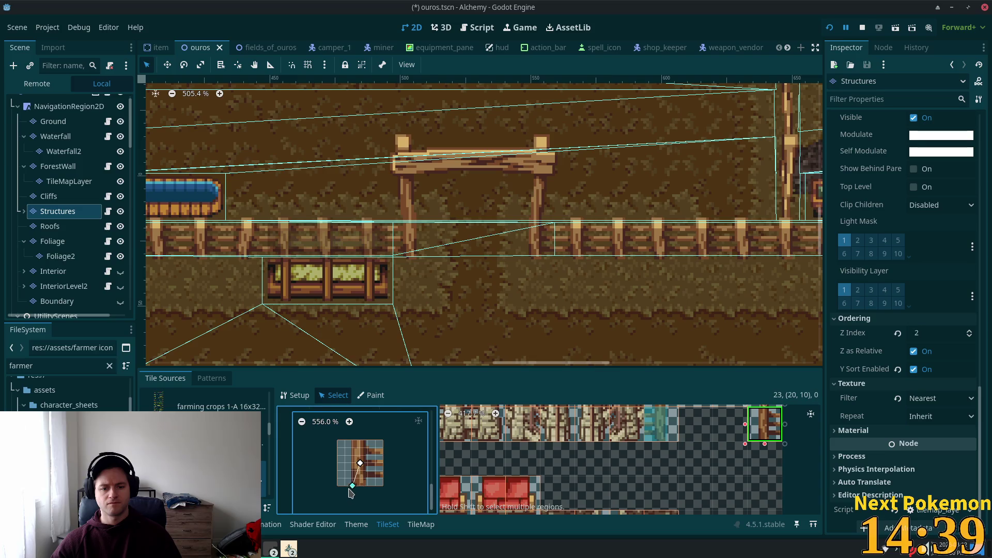
click(383, 486)
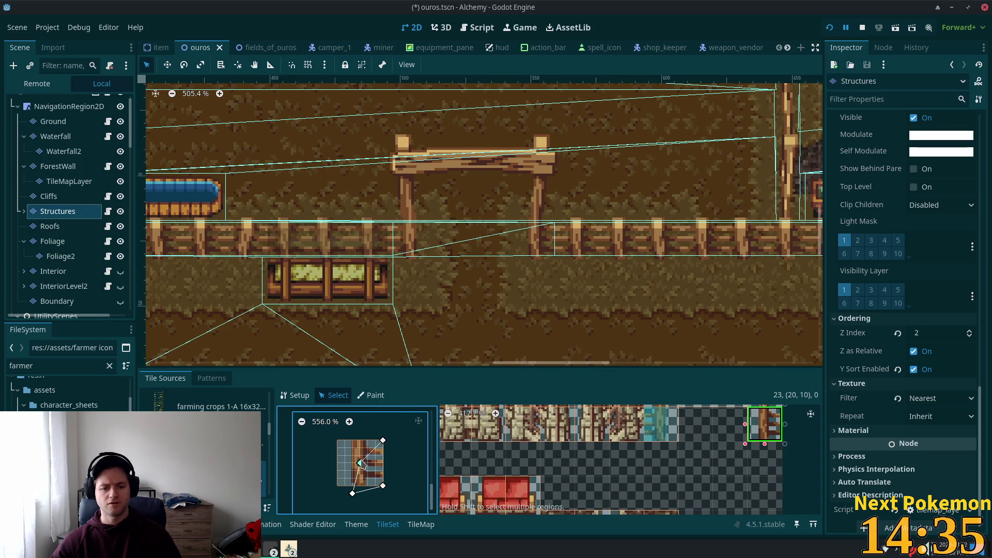
click(361, 463)
click(345, 440)
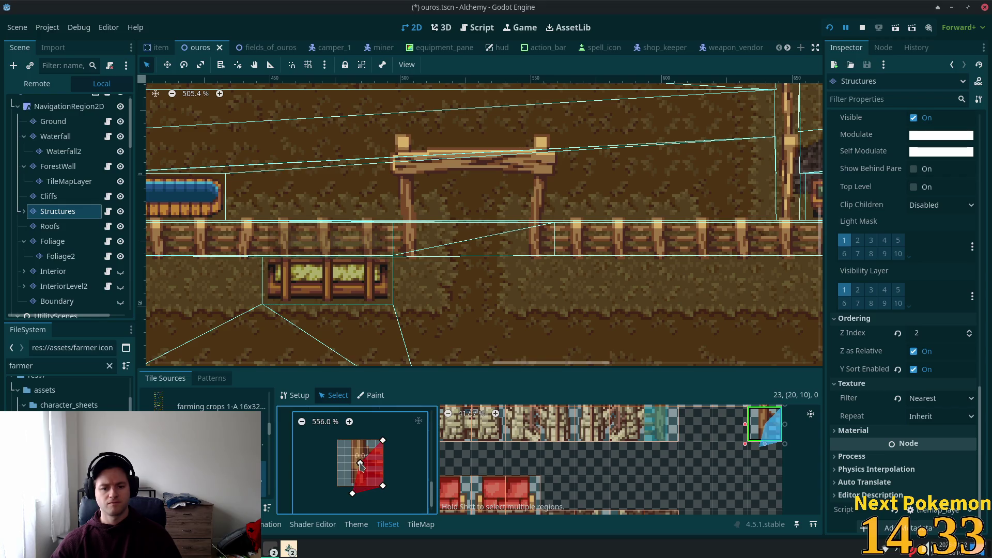
click(356, 446)
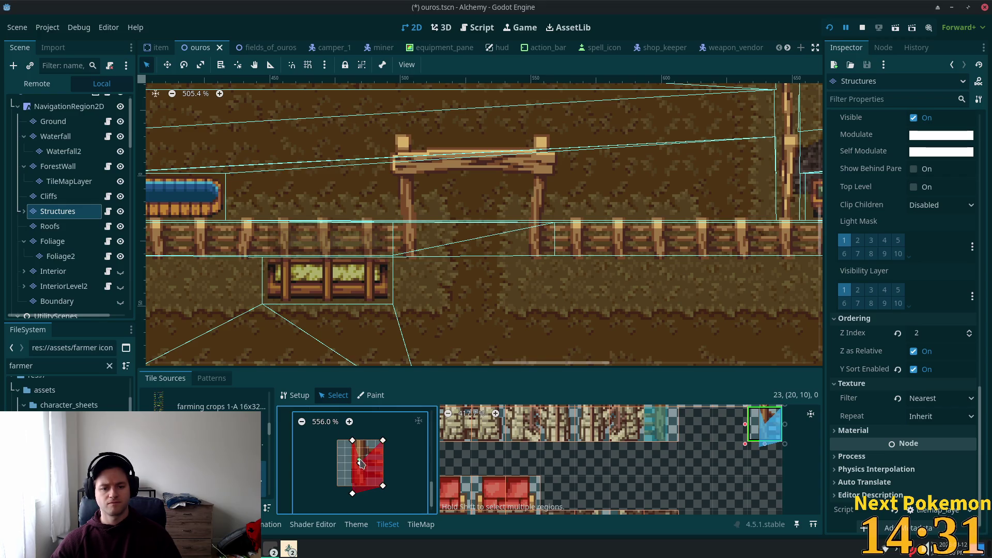
key(ctrl+z)
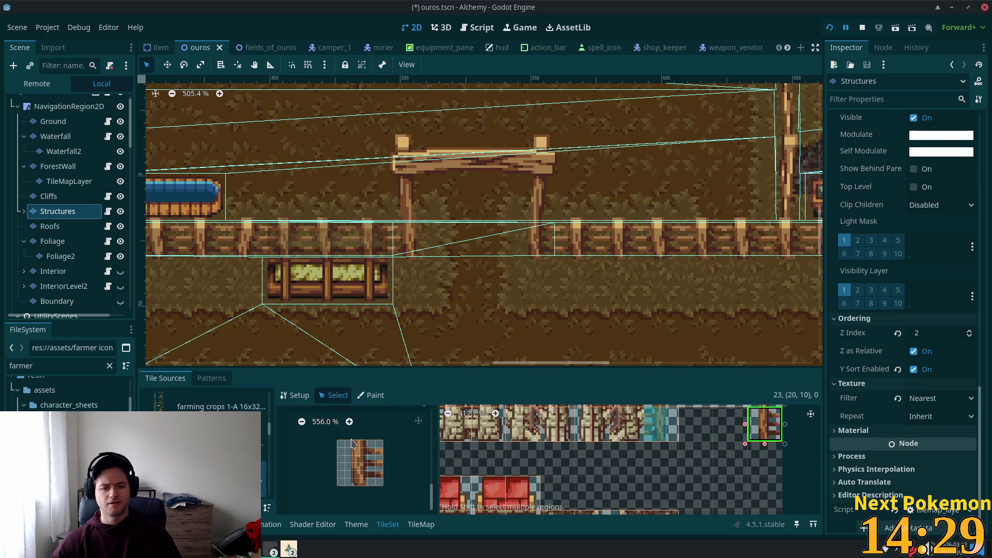
Redraw the second tile's collision polygon, snapping its points to the tile's top and bottom edges
scroll(414, 468, up, 2)
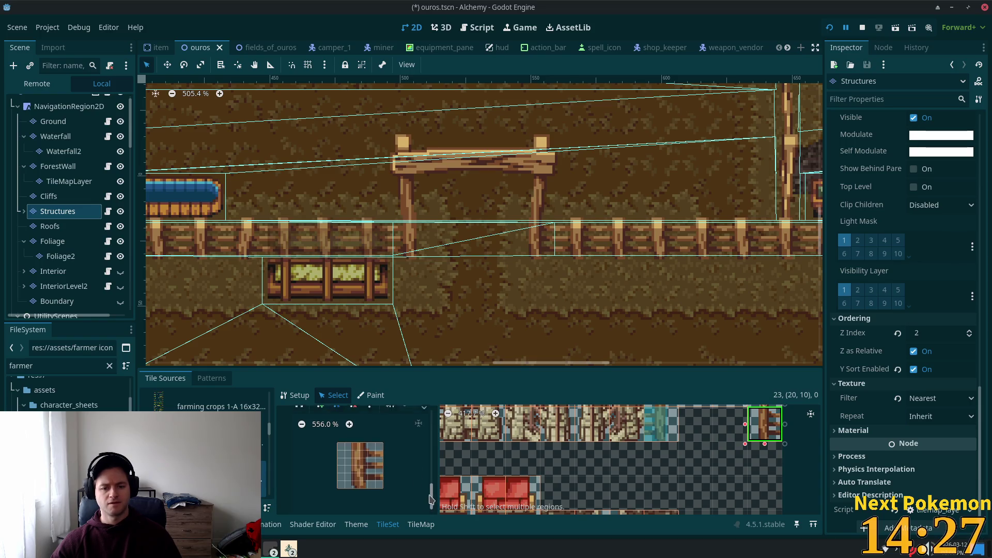
click(321, 433)
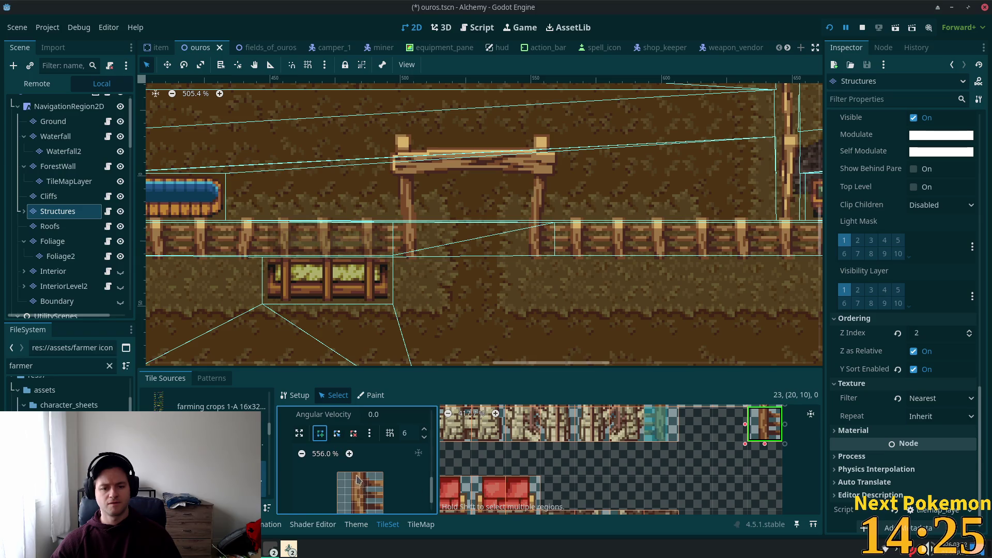
scroll(358, 471, down, 2)
click(353, 462)
drag(353, 447, 352, 440)
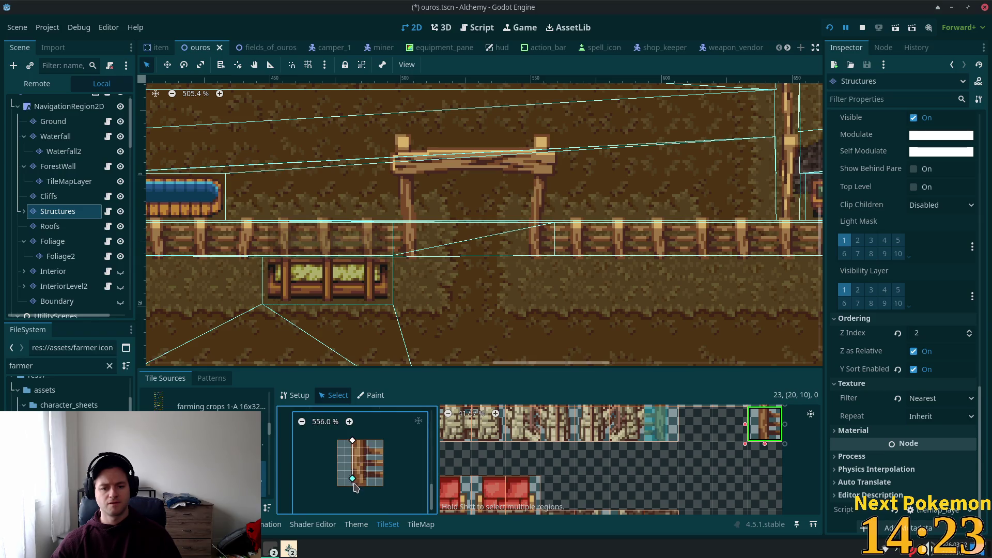
drag(354, 485, 352, 485)
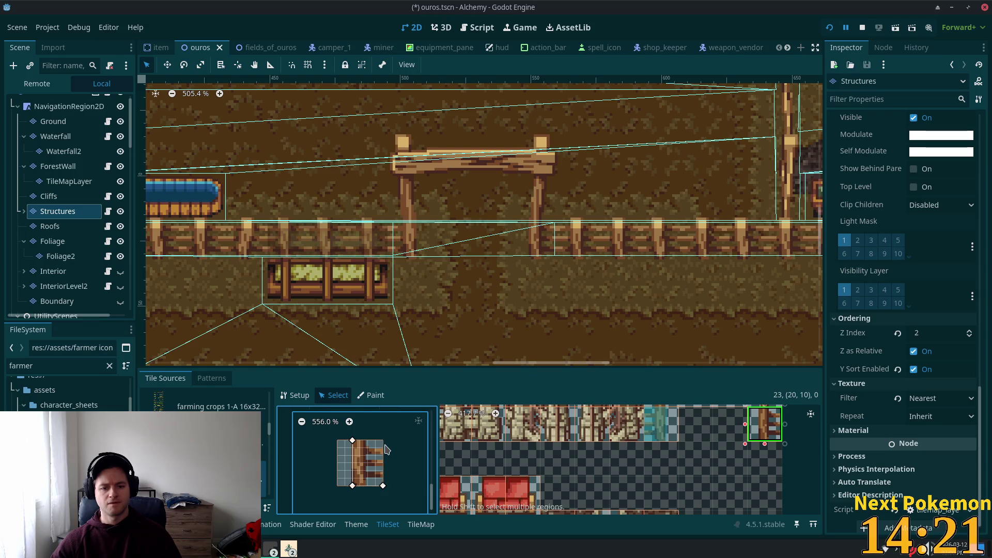
drag(385, 446, 383, 440)
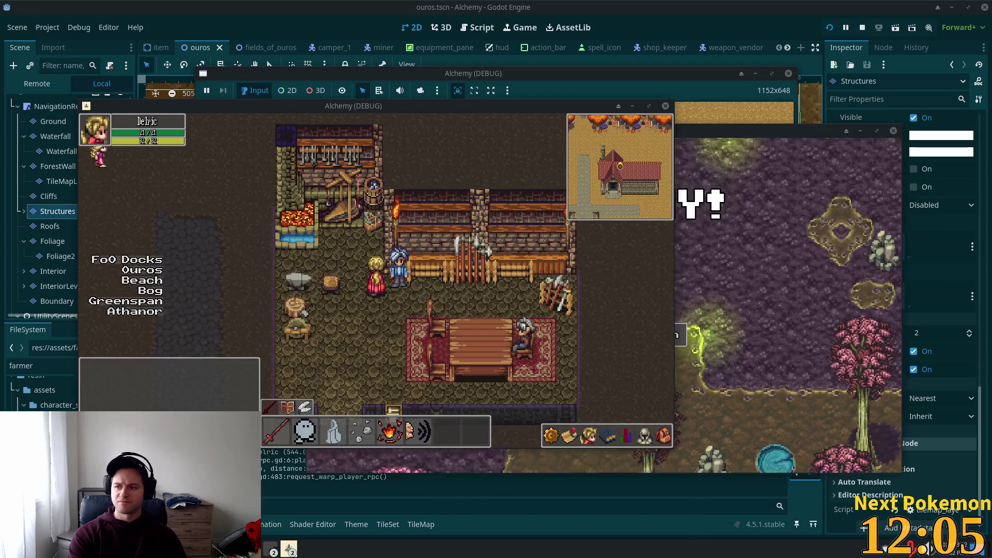
Walk the player down and right through the swamp, then switch to the Google Images results
key(Down)
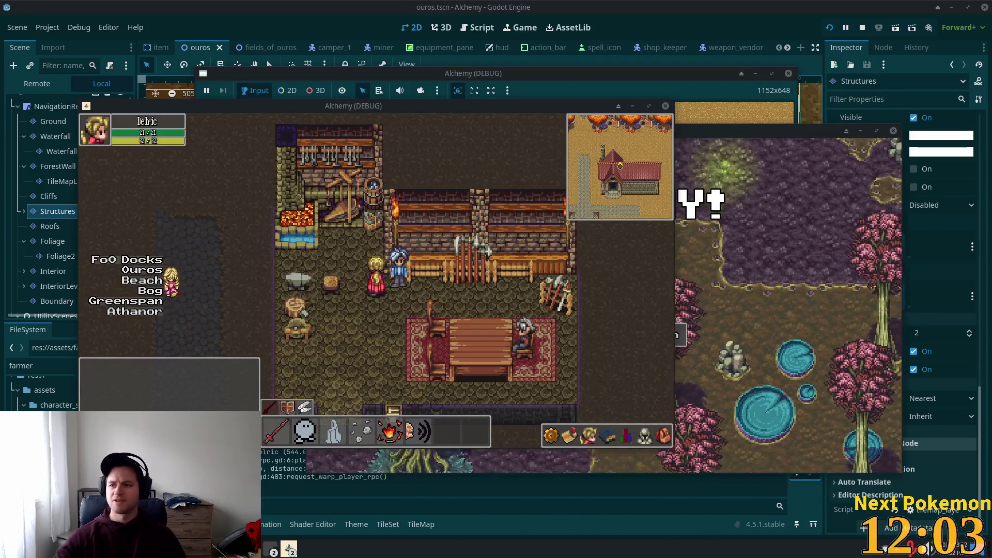
key(Down)
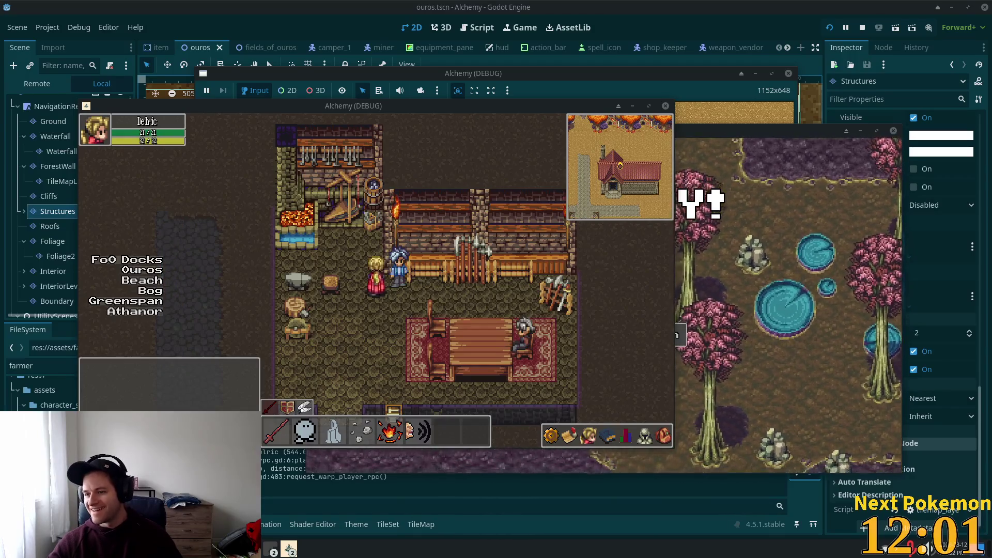
key(Down)
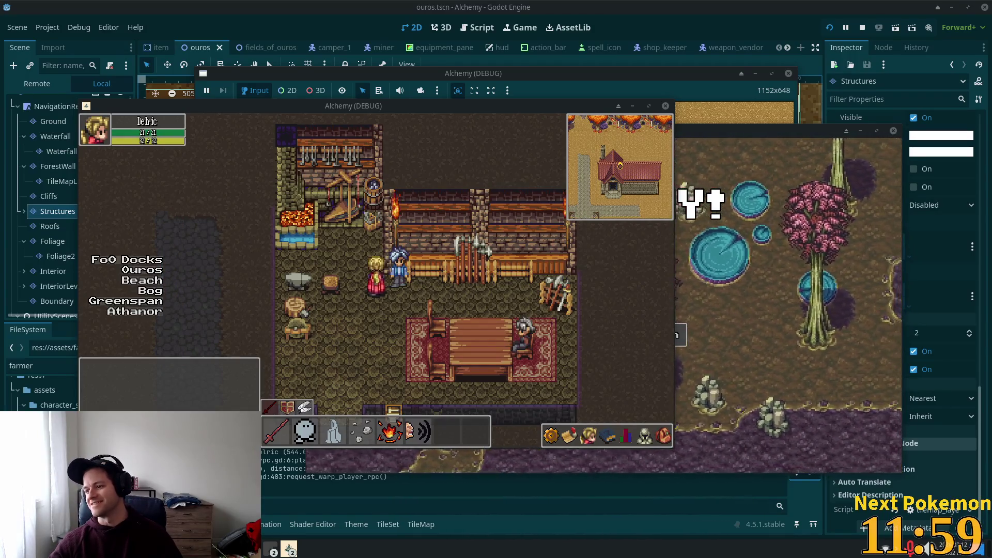
key(Right)
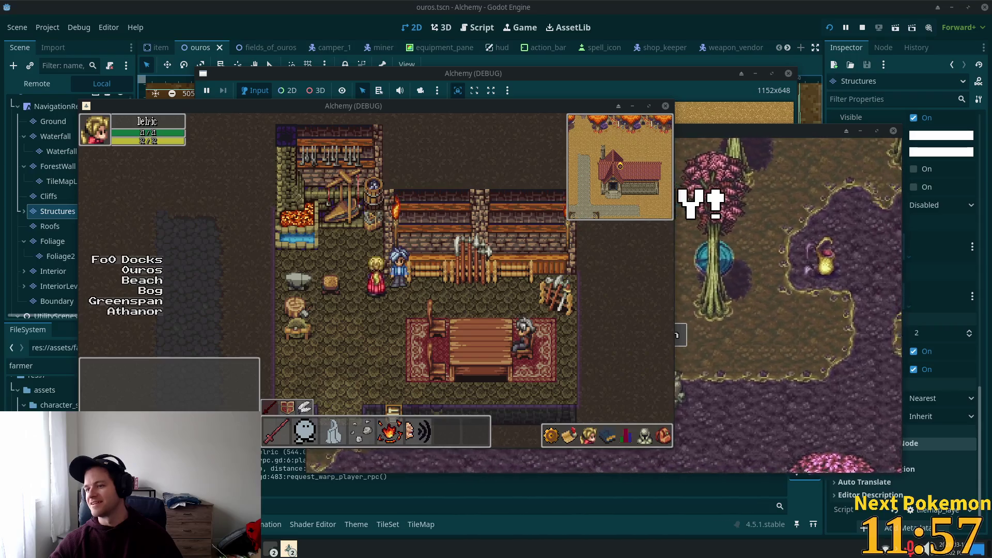
key(Down)
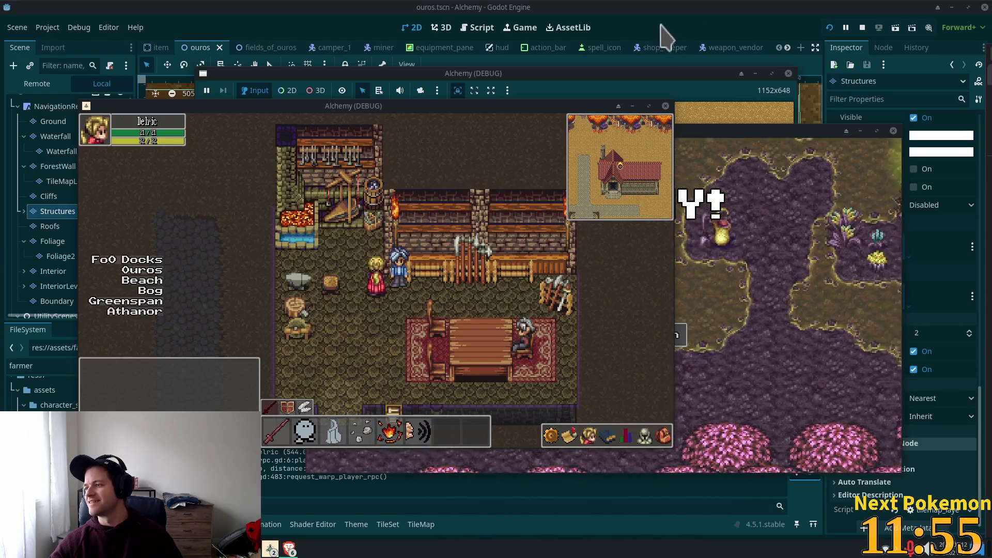
key(alt+Tab)
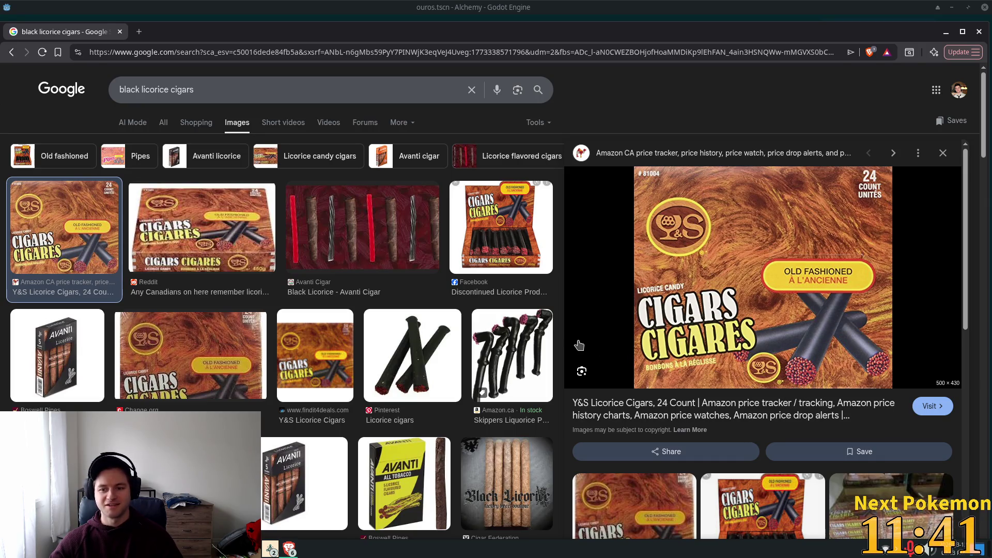
Preview a licorice cigar box image, then close the Google Images tab to return to Godot
click(488, 233)
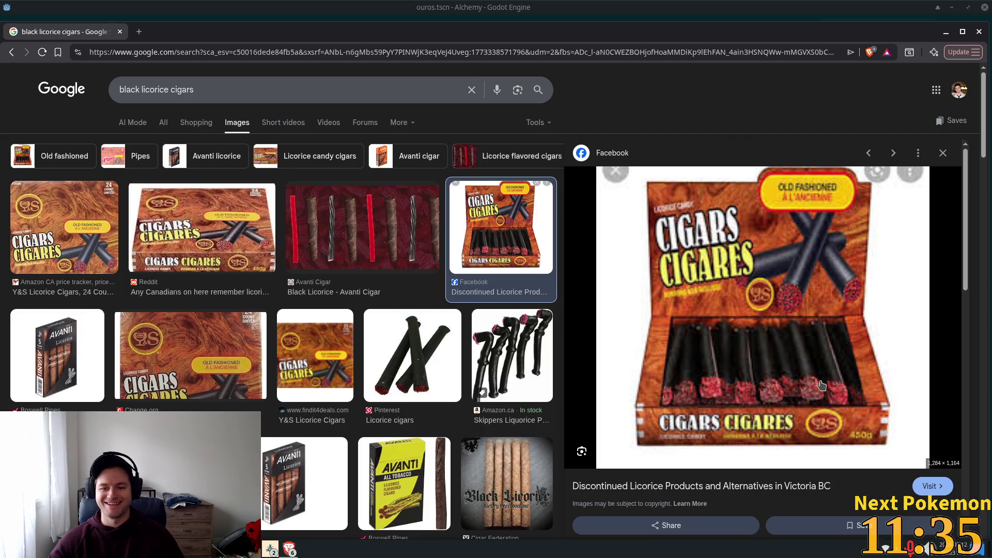
scroll(672, 385, down, 1)
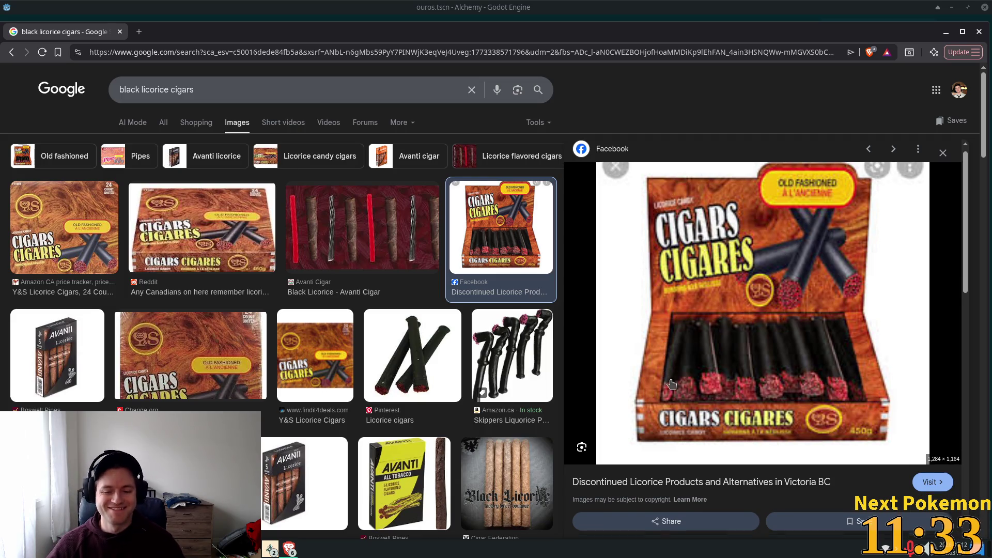
scroll(672, 385, down, 5)
scroll(344, 320, down, 5)
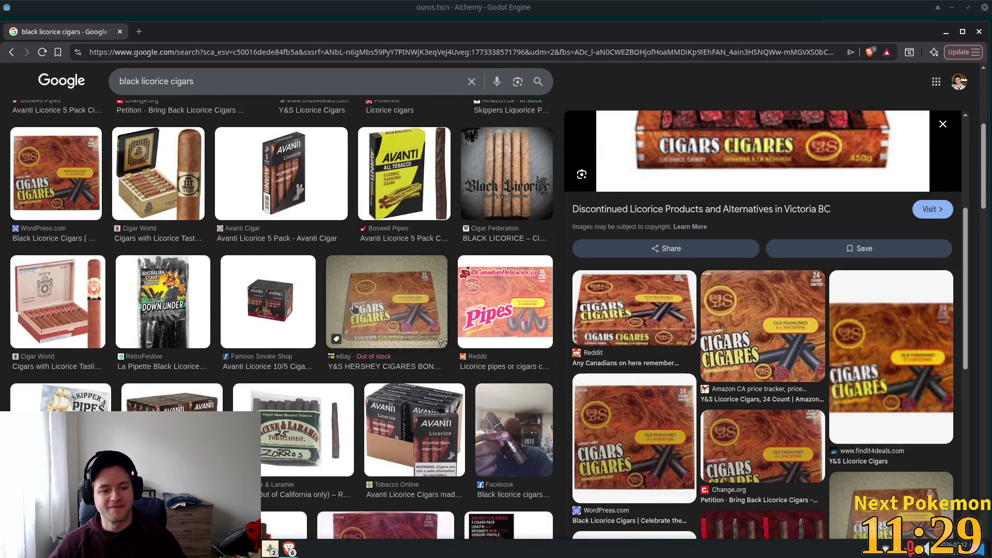
scroll(354, 308, up, 5)
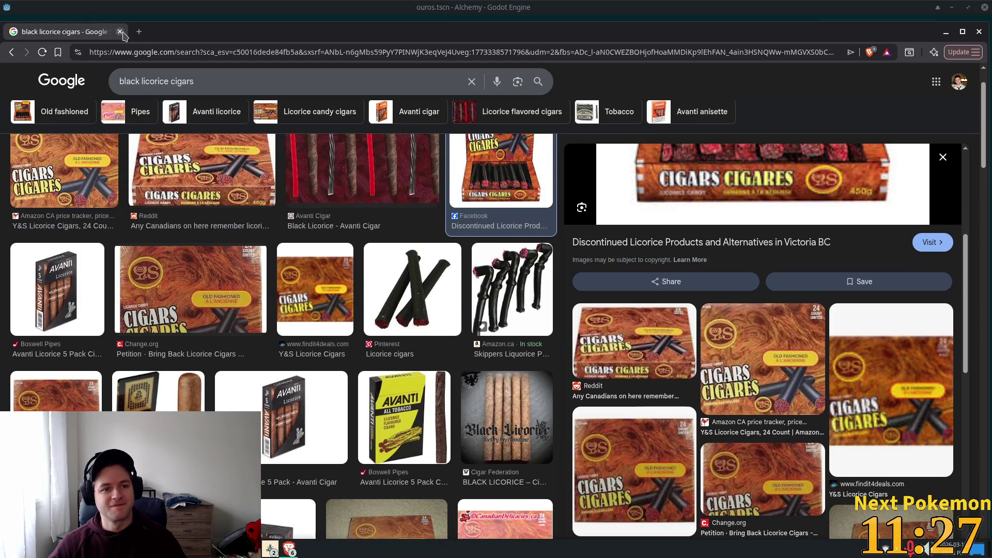
click(120, 31)
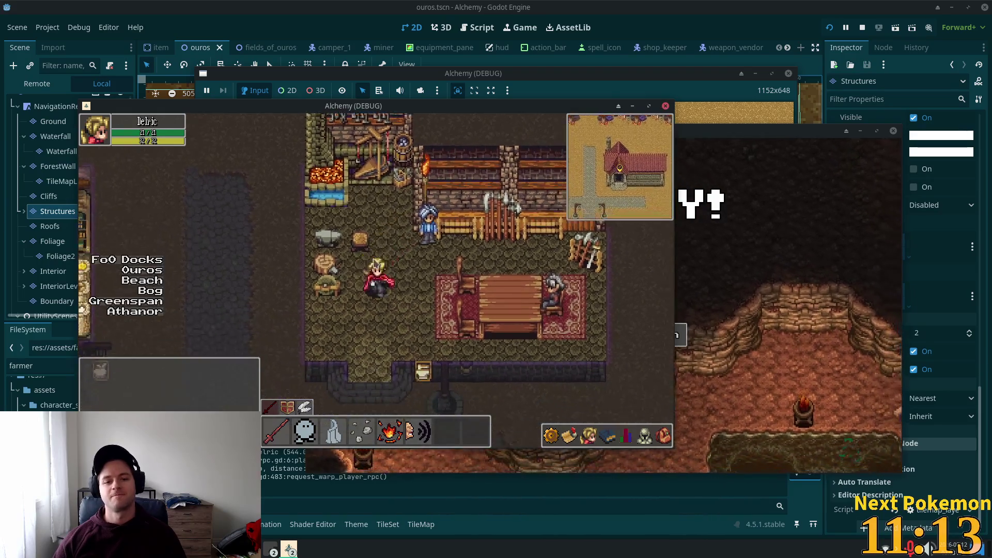
Open the Weapon Vendor's shop in the game and dismiss it with Escape
click(408, 261)
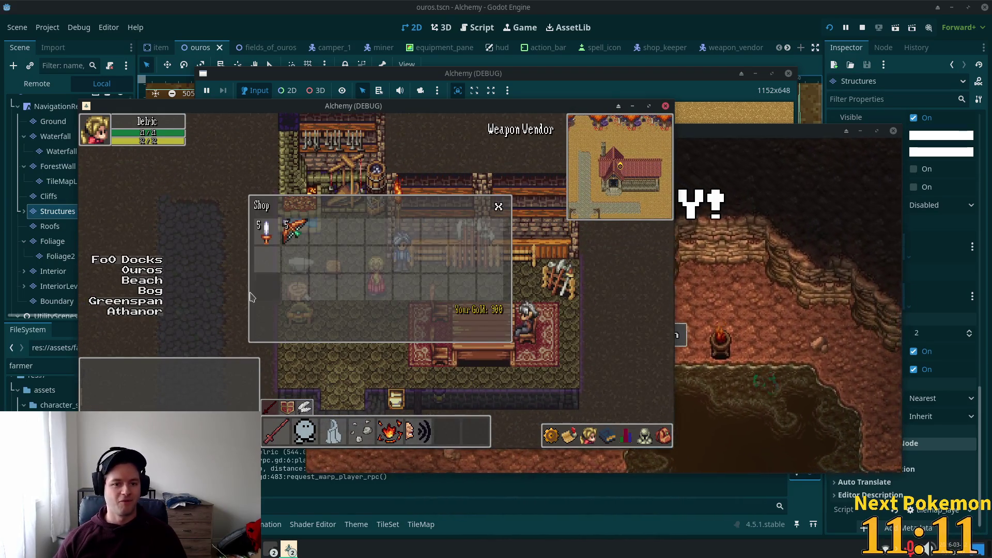
key(Escape)
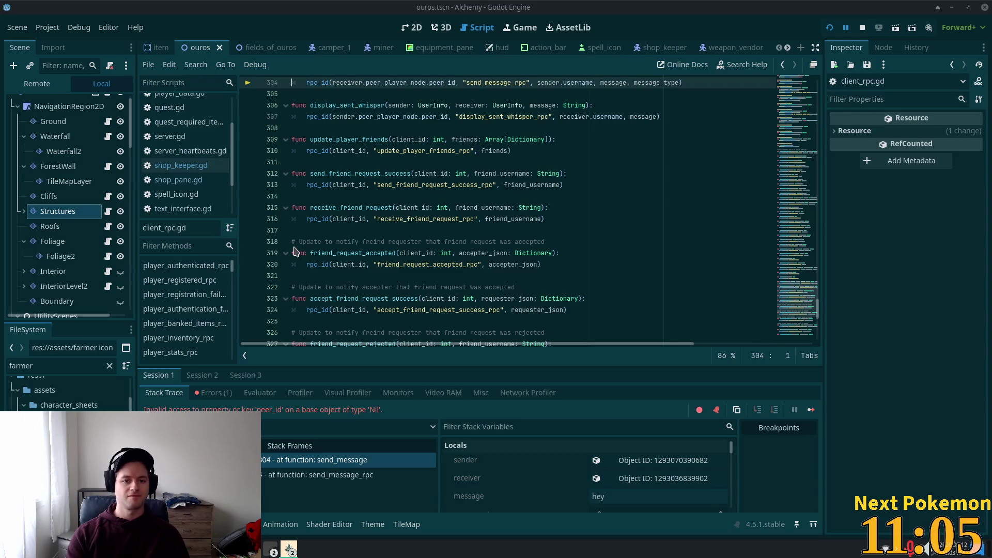
Stop the running game
scroll(508, 223, up, 5)
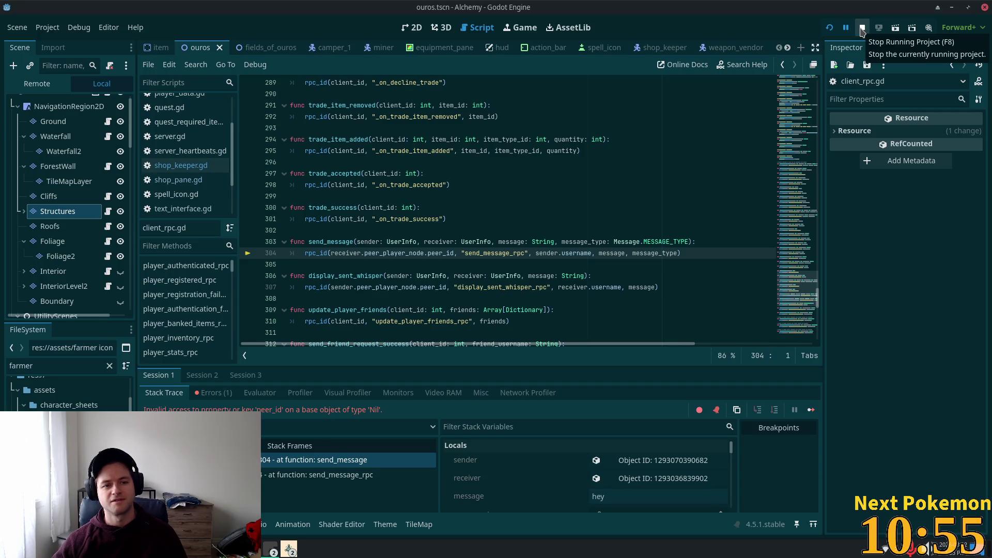
click(862, 32)
scroll(542, 310, up, 5)
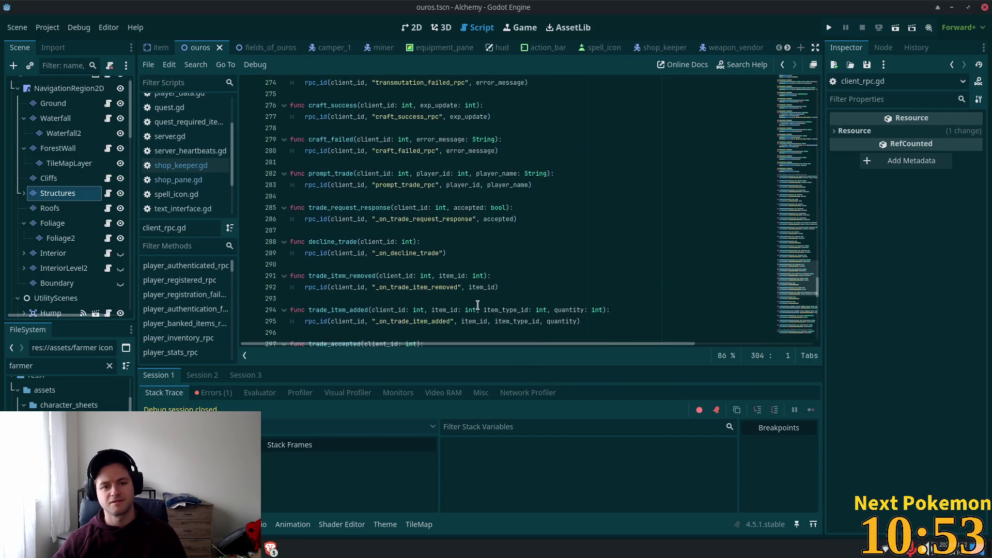
scroll(484, 194, up, 8)
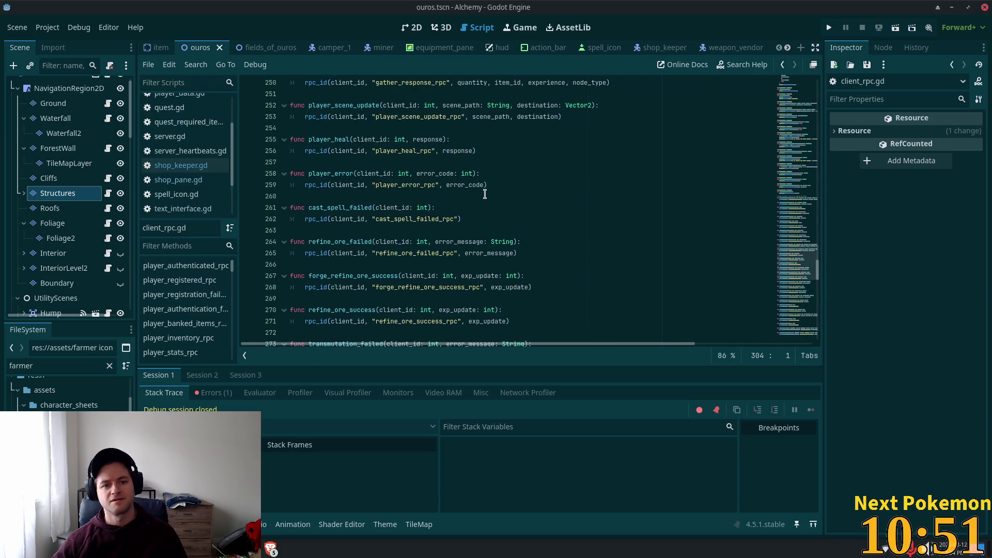
scroll(451, 248, down, 11)
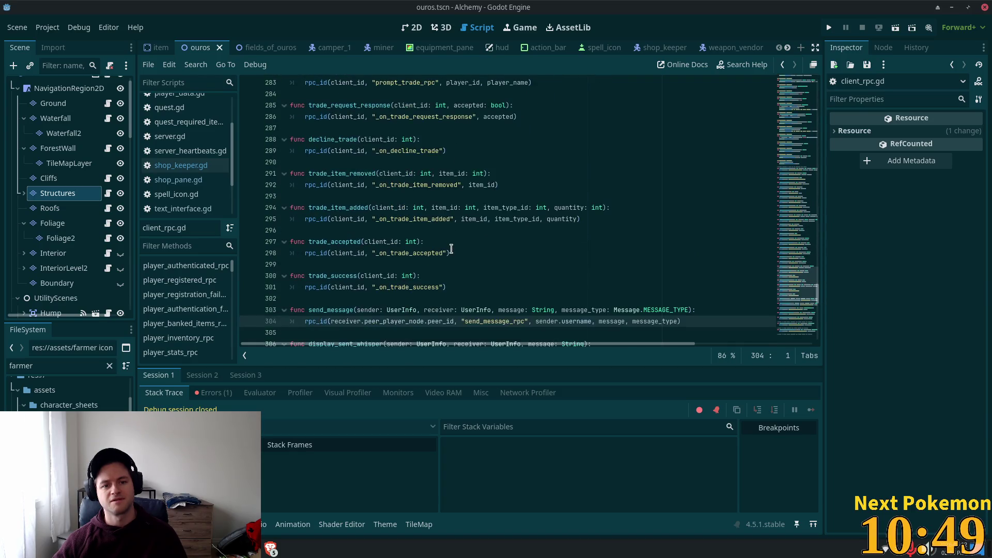
scroll(452, 248, down, 1)
Trace the Nil peer_id error to send_message at client_rpc.gd line 304
click(214, 393)
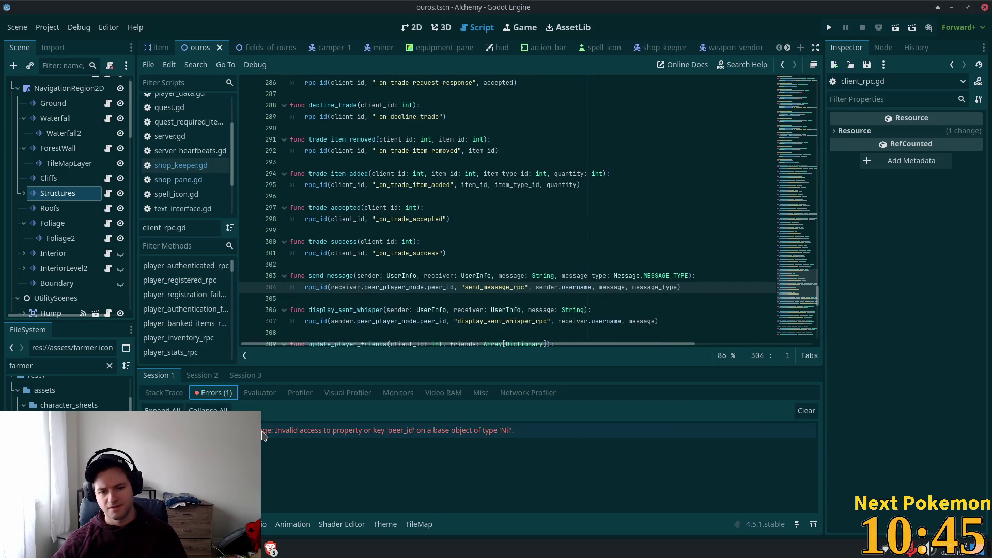
click(262, 436)
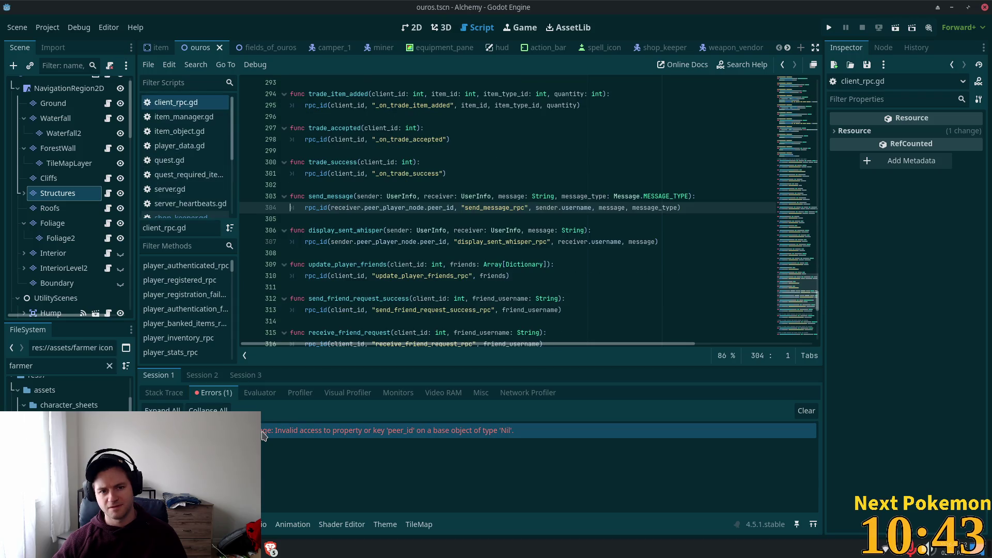
mouse_move(264, 431)
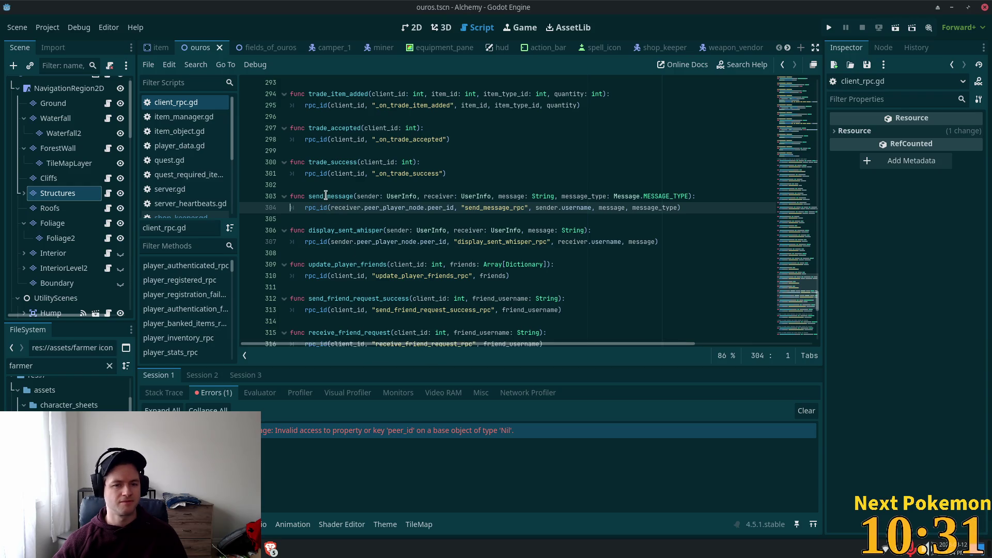
double_click(326, 195)
mouse_move(322, 206)
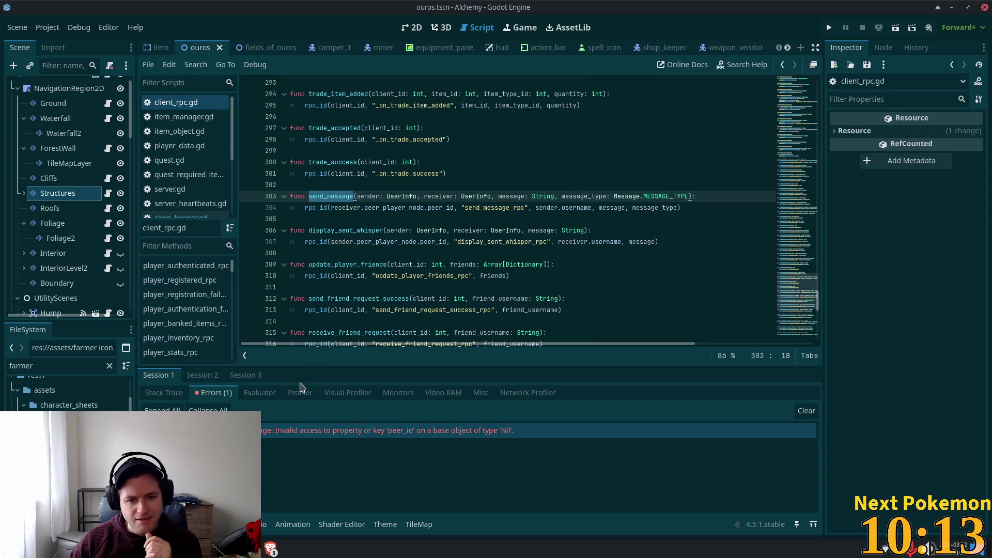
click(265, 432)
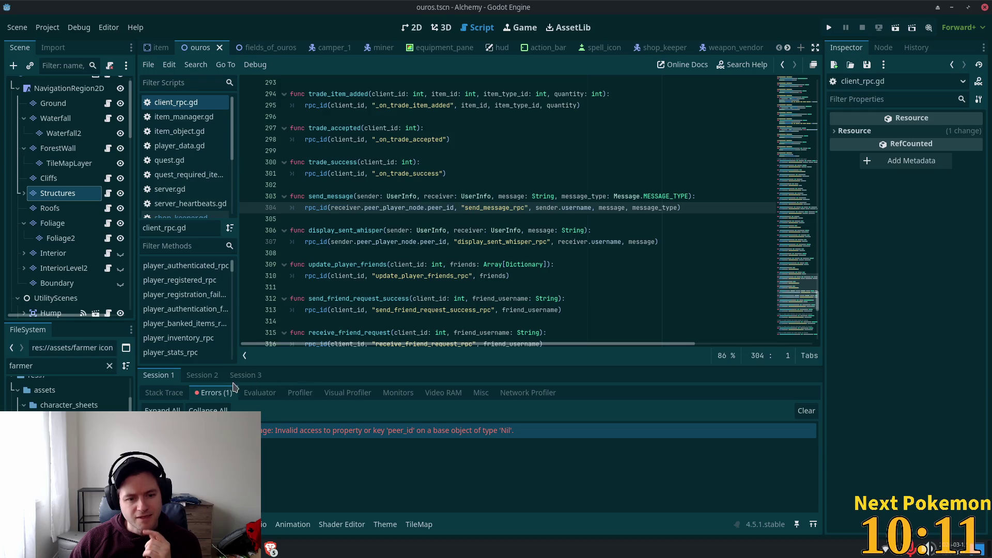
Open Session 2's body-exited error in vendor.gd line 105, then rerun the game with F5
click(203, 375)
click(220, 393)
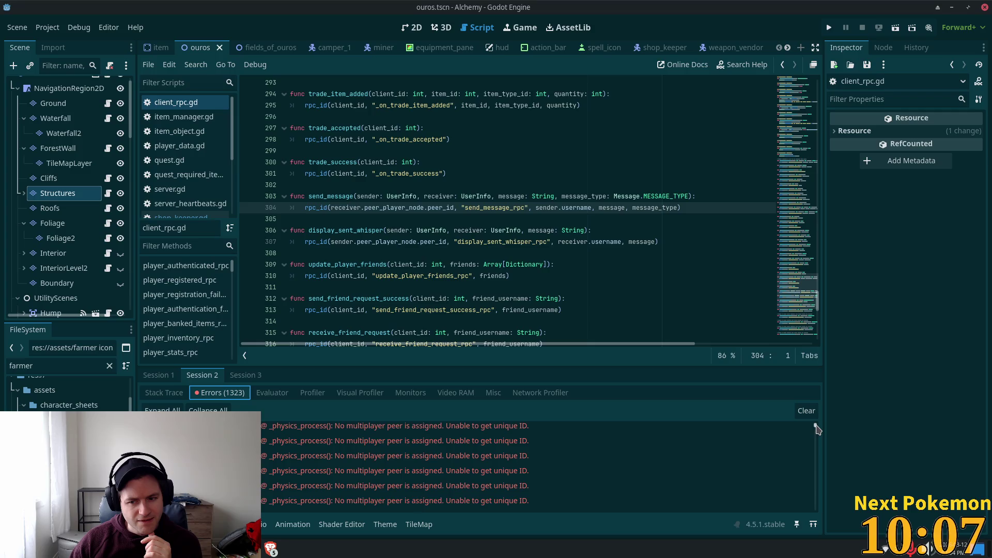
scroll(816, 429, up, 5)
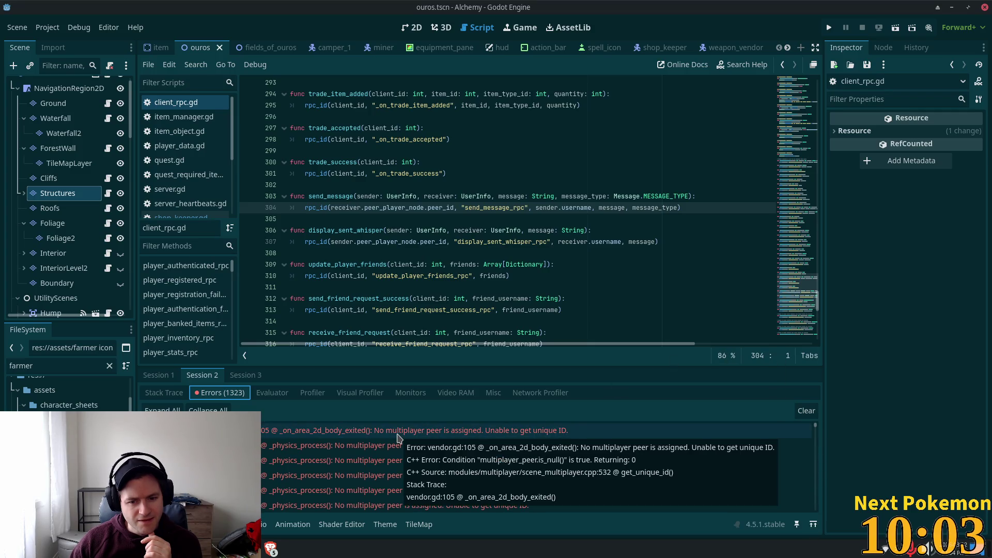
click(398, 439)
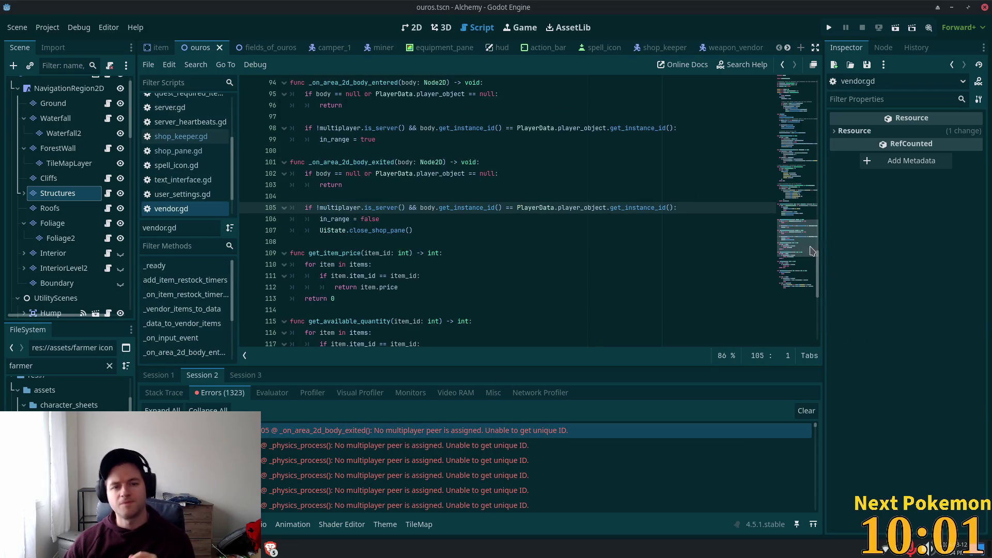
key(F5)
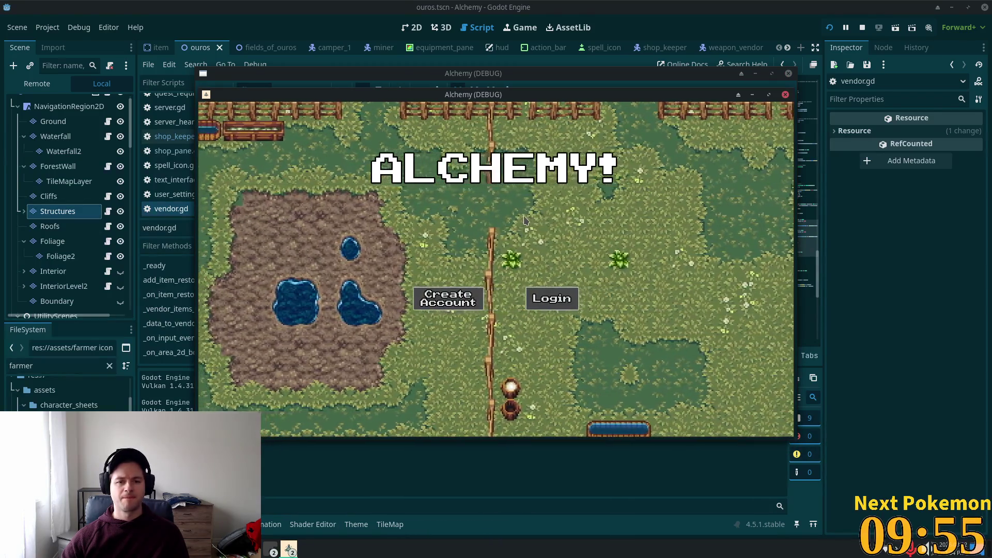
Walk the player out of the shop with S and back in with W
key(s)
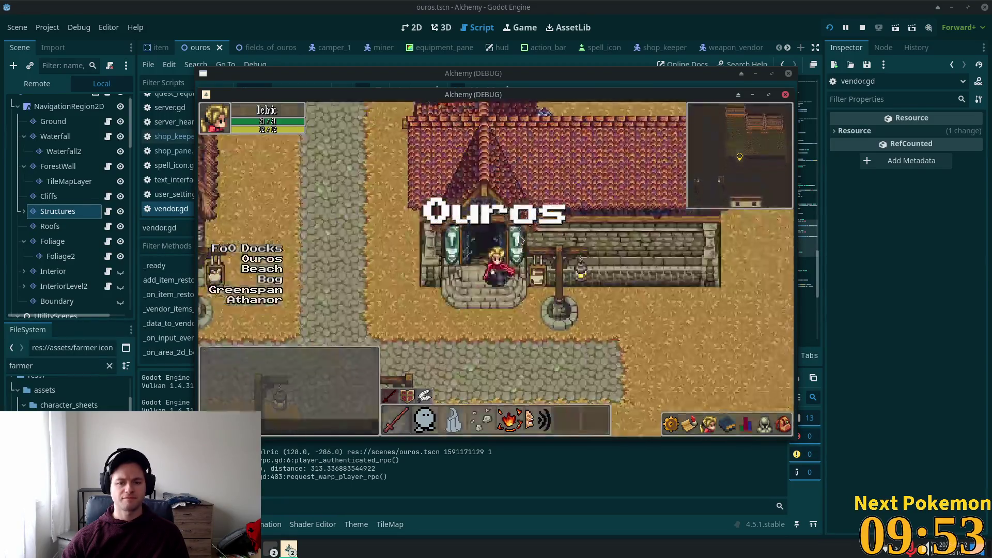
key(w)
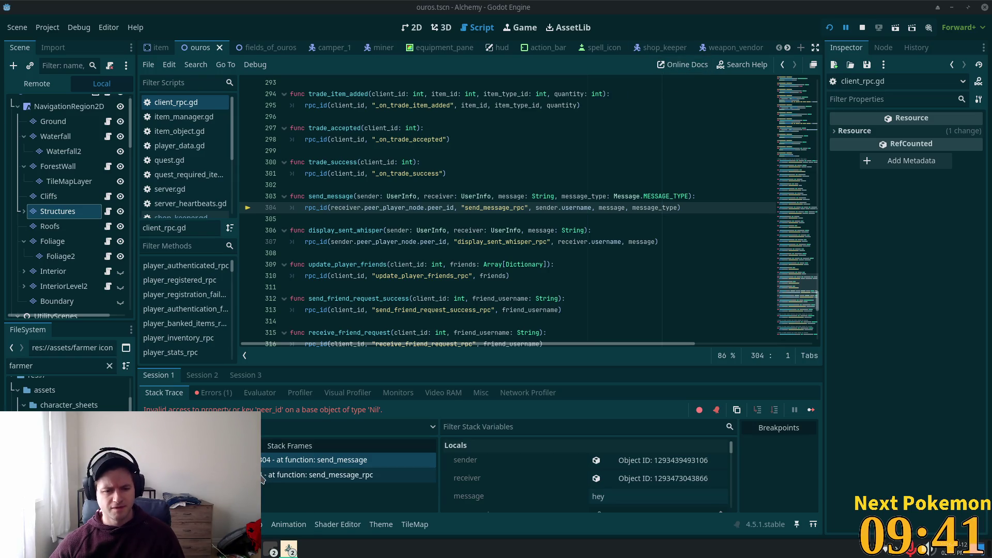
Inspect send_message_rpc in server.gd at line 1114, then switch to the Cursor editor
click(312, 471)
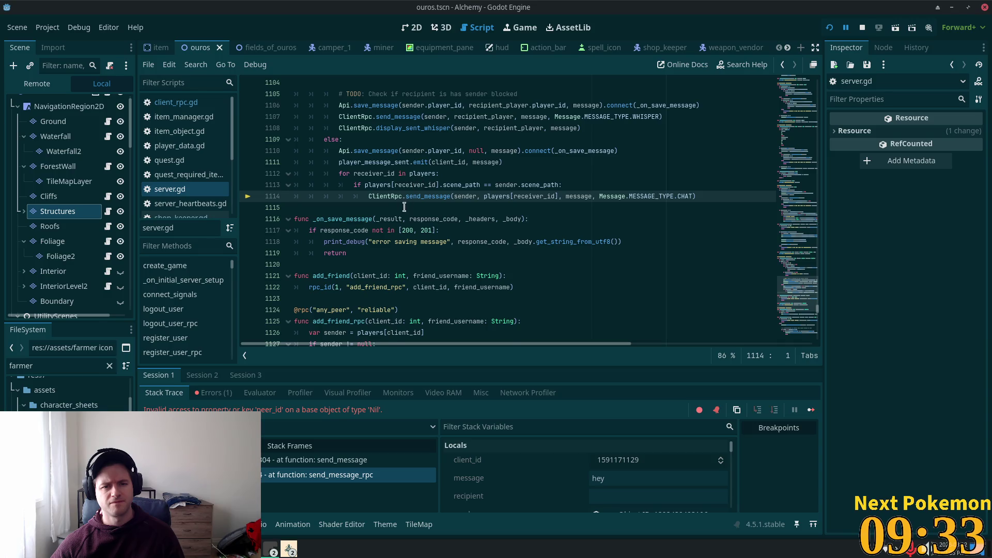
scroll(398, 208, up, 4)
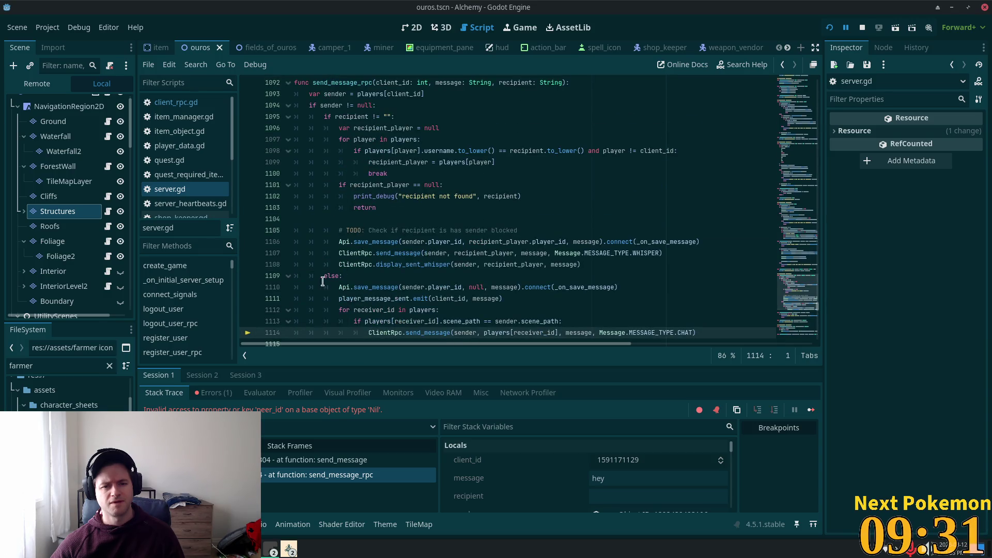
scroll(340, 276, down, 1)
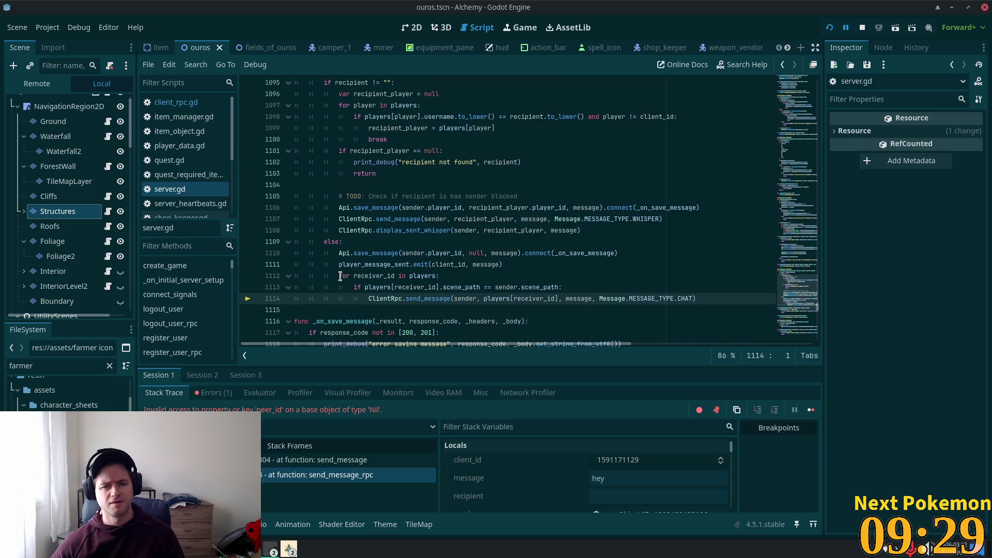
scroll(341, 275, up, 2)
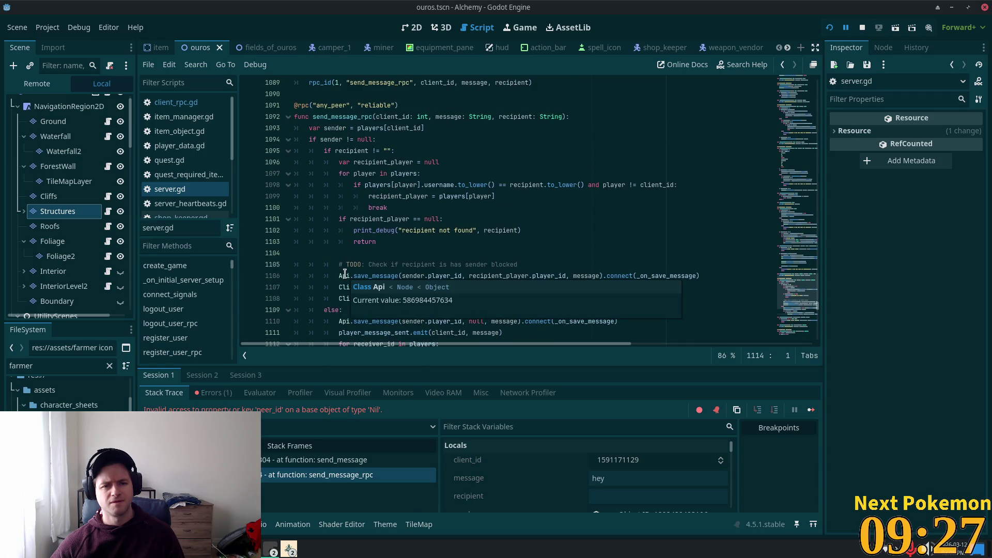
scroll(345, 274, down, 5)
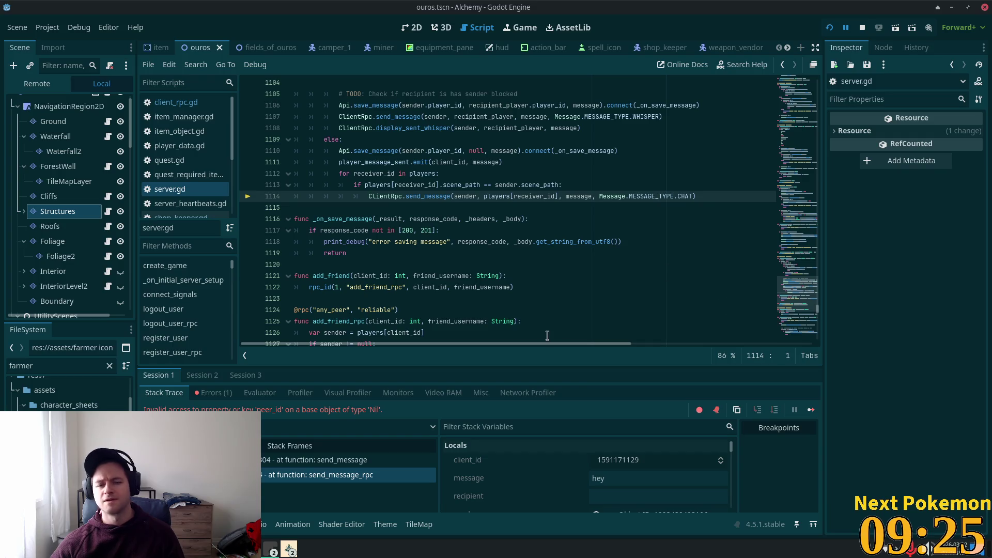
key(alt+Tab)
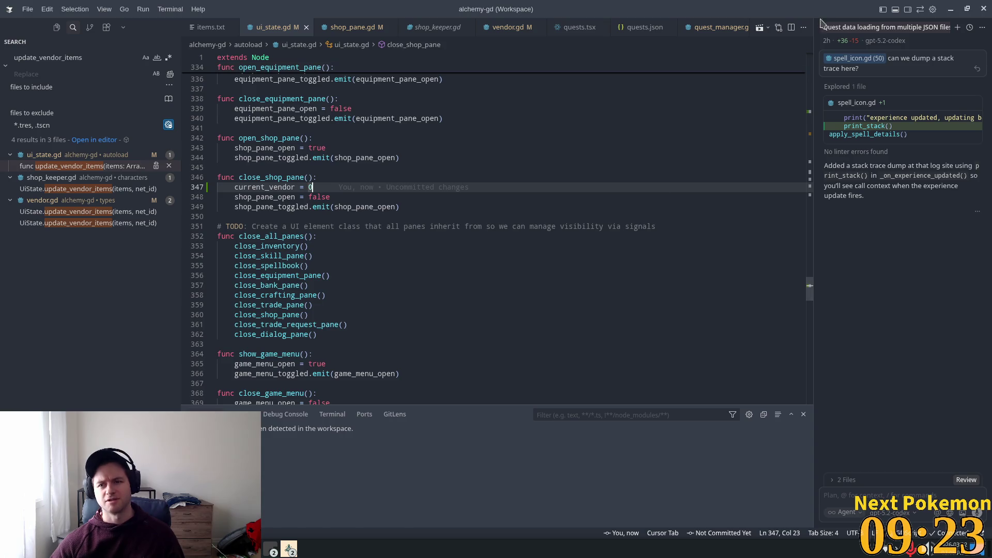
Return to Godot and relaunch the Alchemy game from the editor
key(alt+Tab)
click(829, 29)
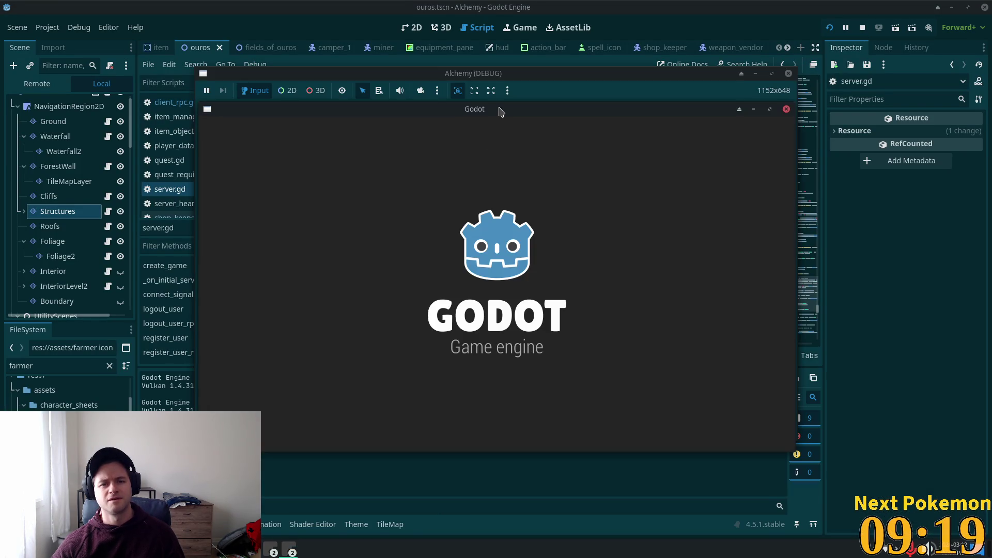
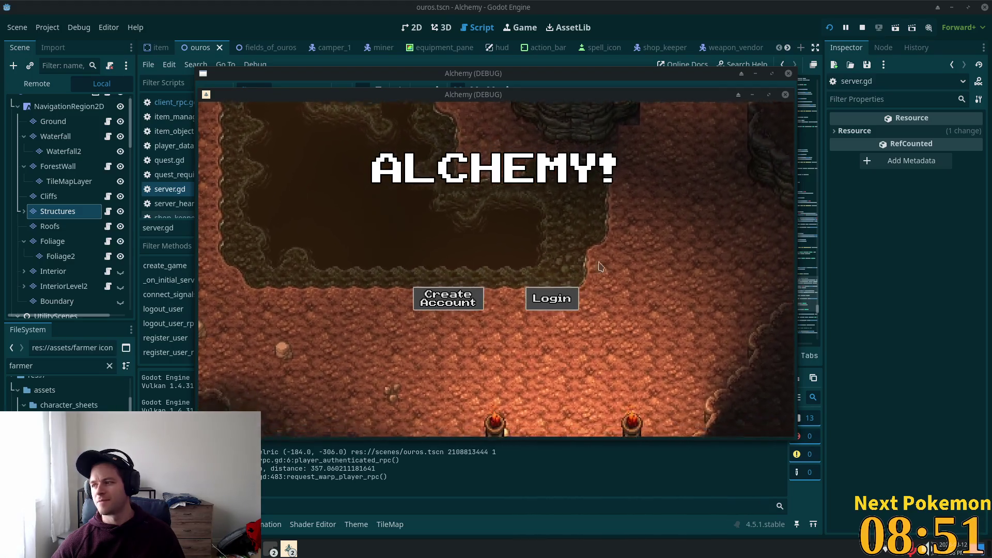
Move the title-screen and village game windows aside so the player's window is visible
drag(449, 94, 595, 138)
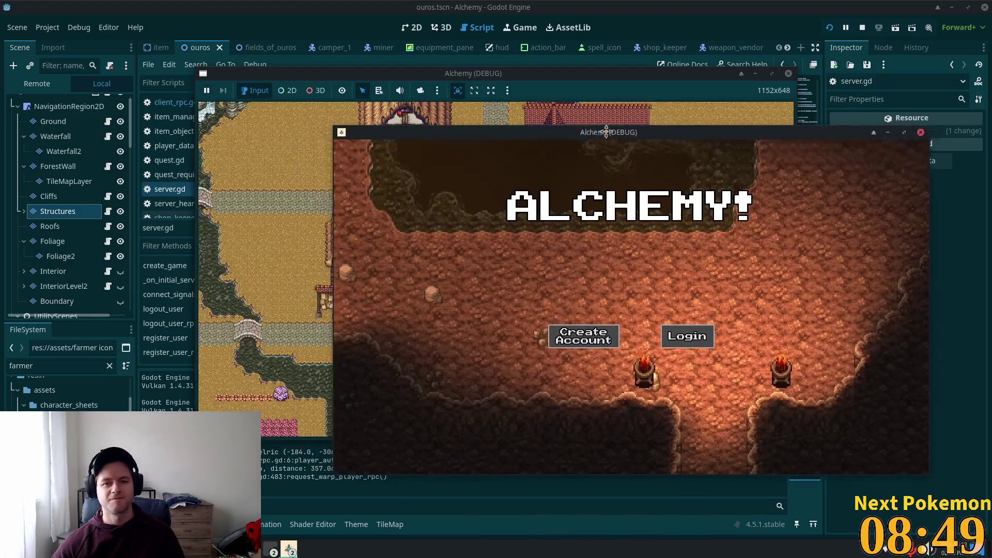
click(376, 96)
mouse_move(376, 72)
mouse_down()
mouse_move(488, 83)
mouse_move(514, 49)
mouse_up()
Walk the player south out of Ouros village and left onto the stone bridge
click(509, 229)
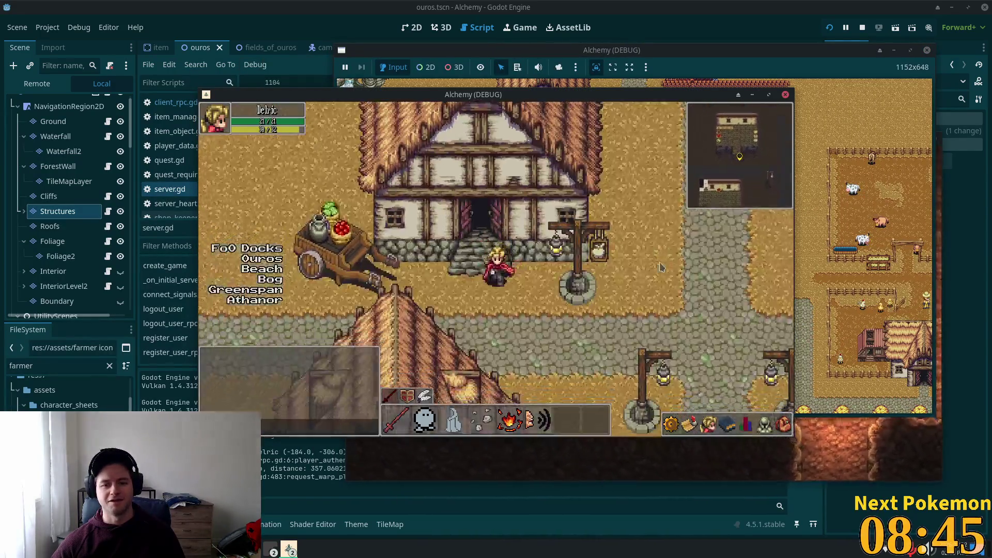
key(Down)
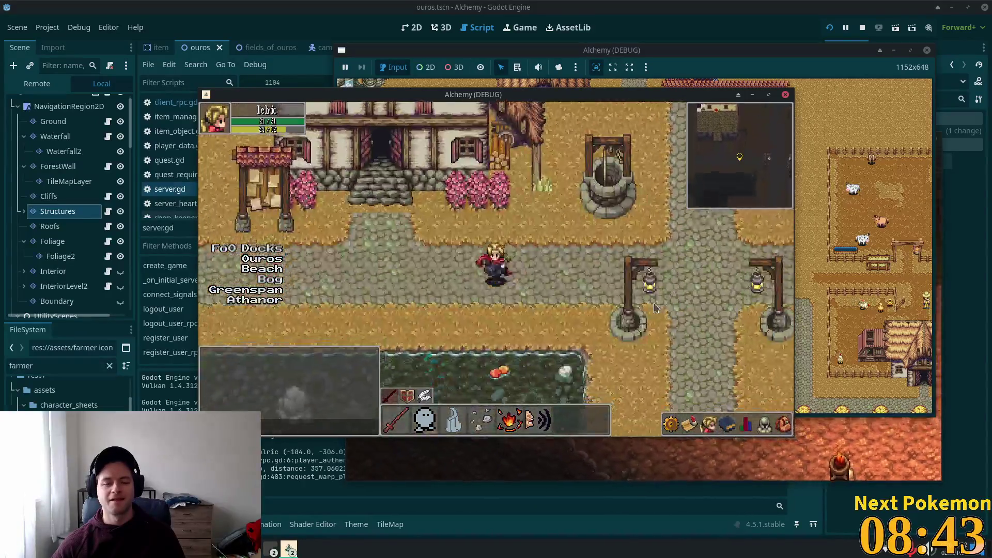
key(Left)
key(Left)
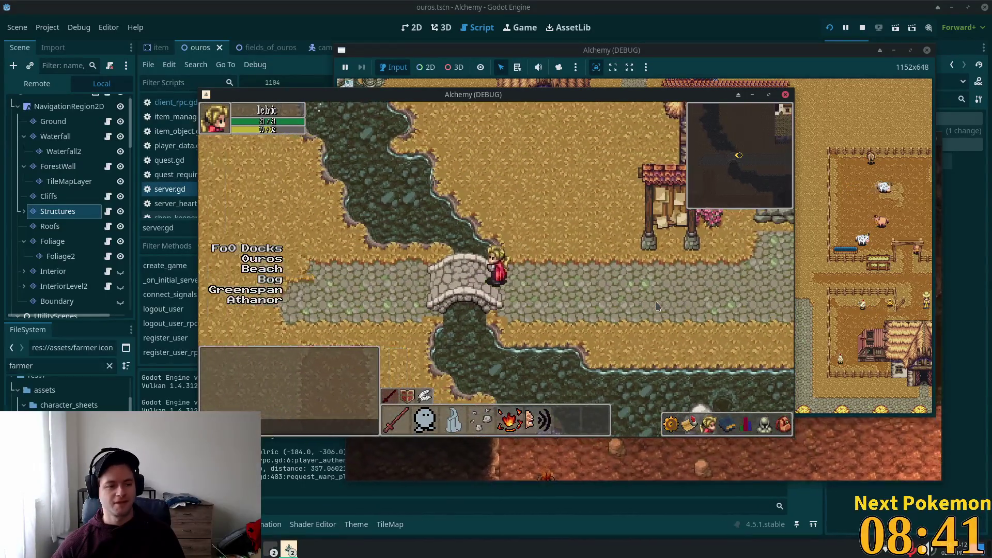
key(Left)
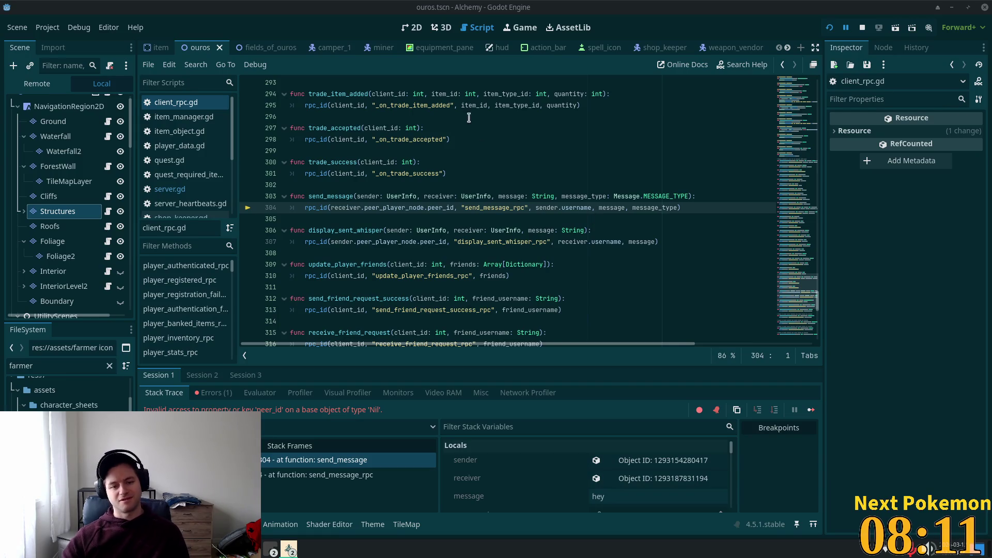
Open the send_message_rpc stack frame in server.gd and search the script for send_message_rpc
click(318, 474)
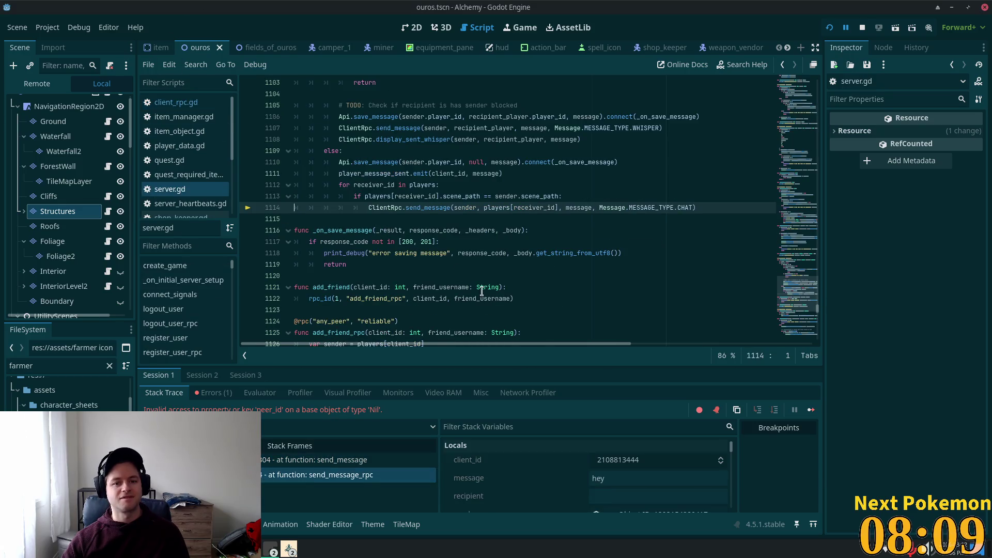
scroll(482, 291, up, 5)
click(345, 128)
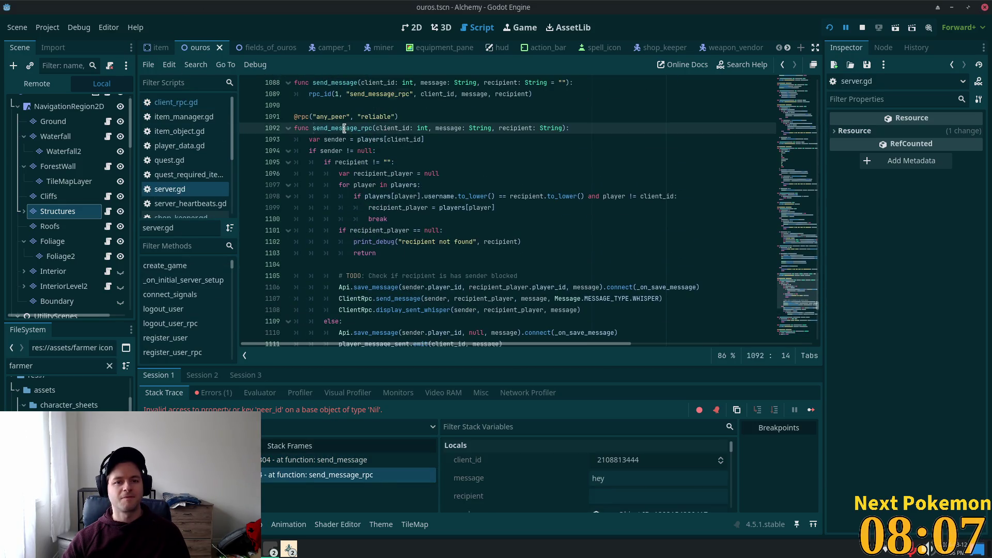
double_click(345, 128)
key(ctrl+f)
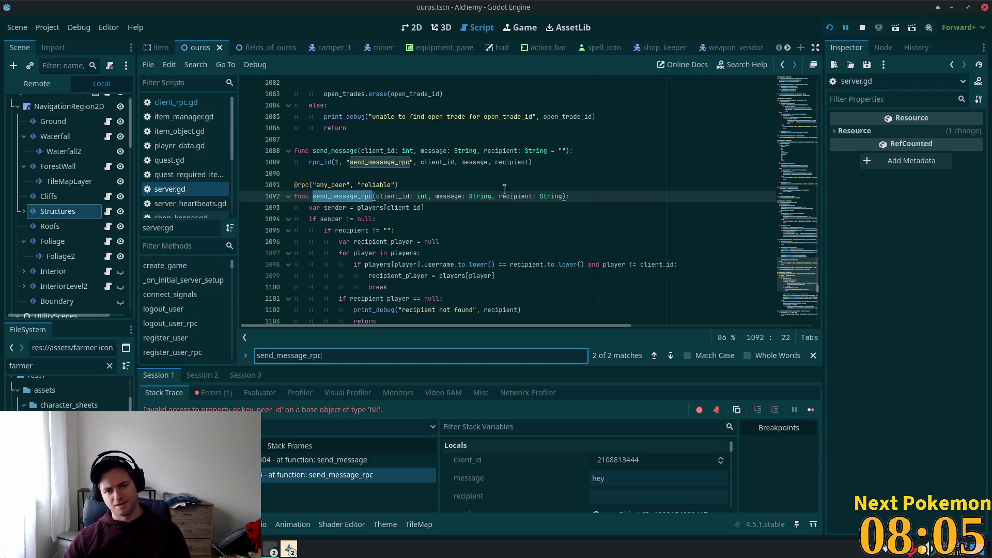
double_click(350, 151)
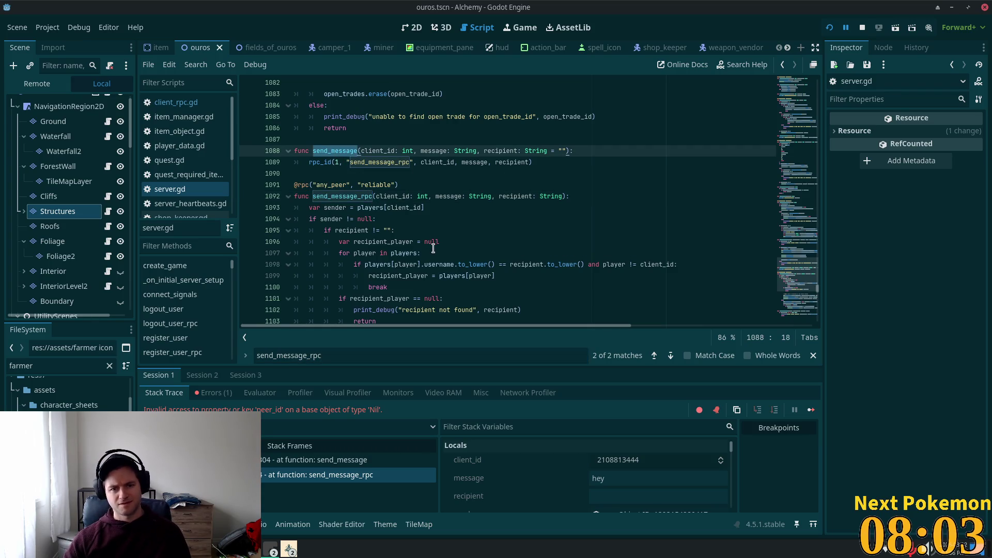
scroll(433, 232, down, 3)
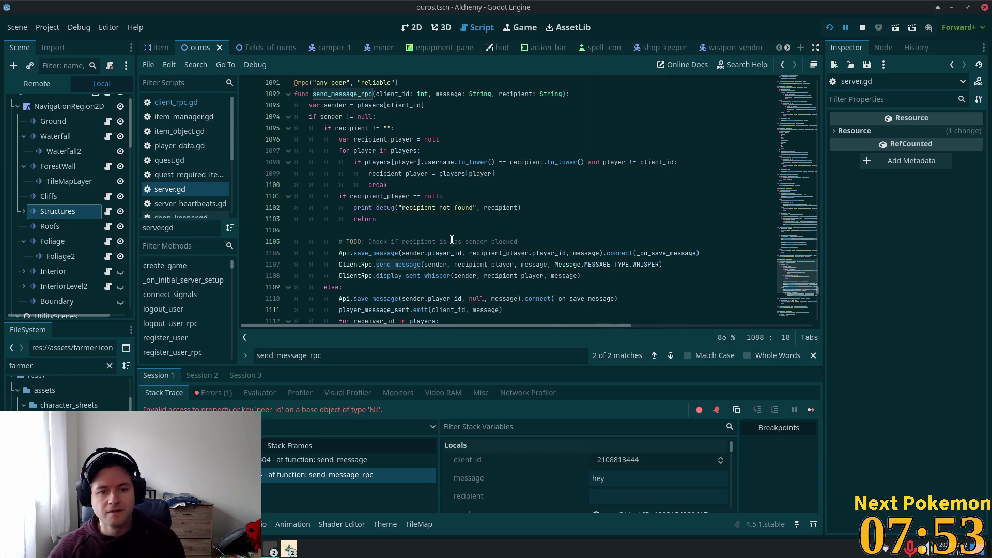
scroll(452, 240, down, 3)
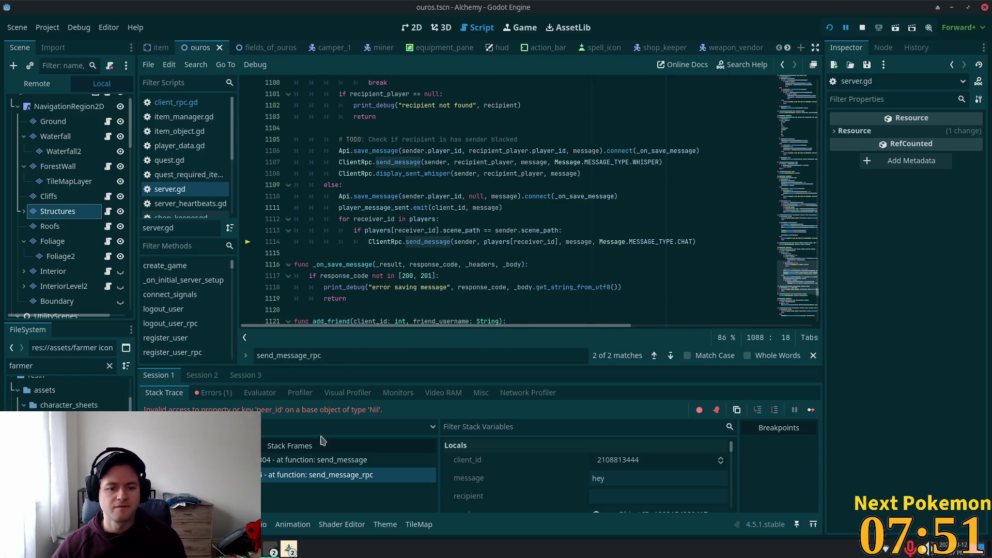
Back at paused line 1114, highlight the uses of players and receiver_id on line 1113
click(293, 474)
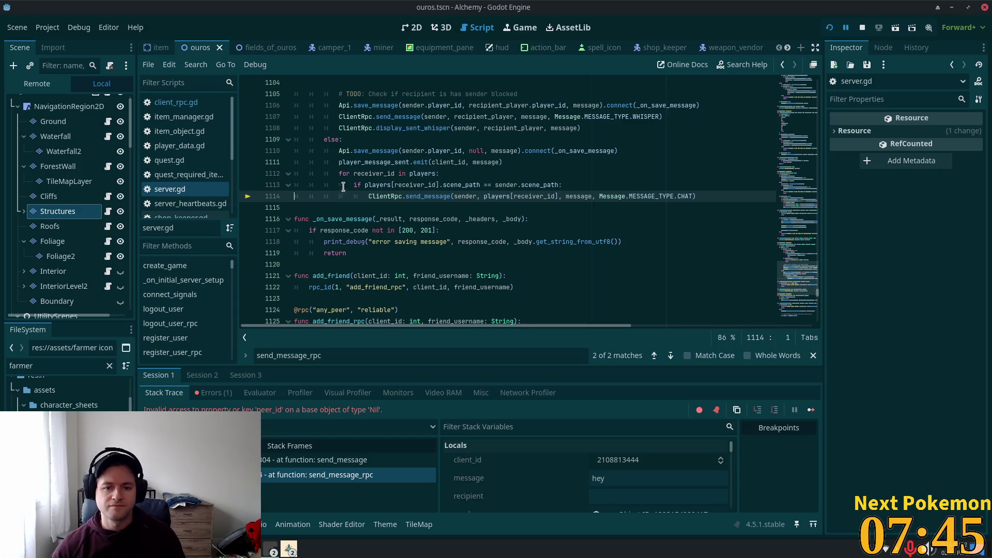
double_click(418, 173)
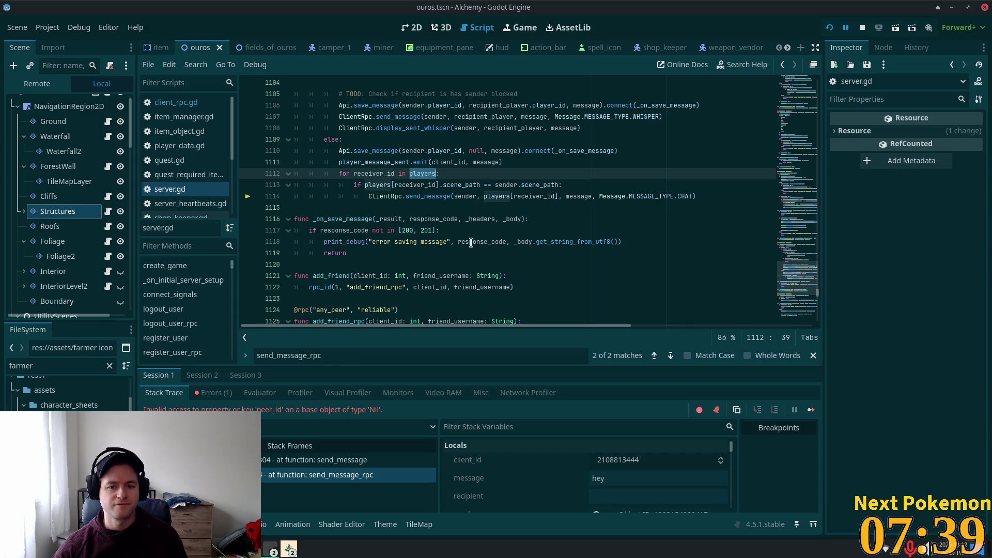
click(405, 185)
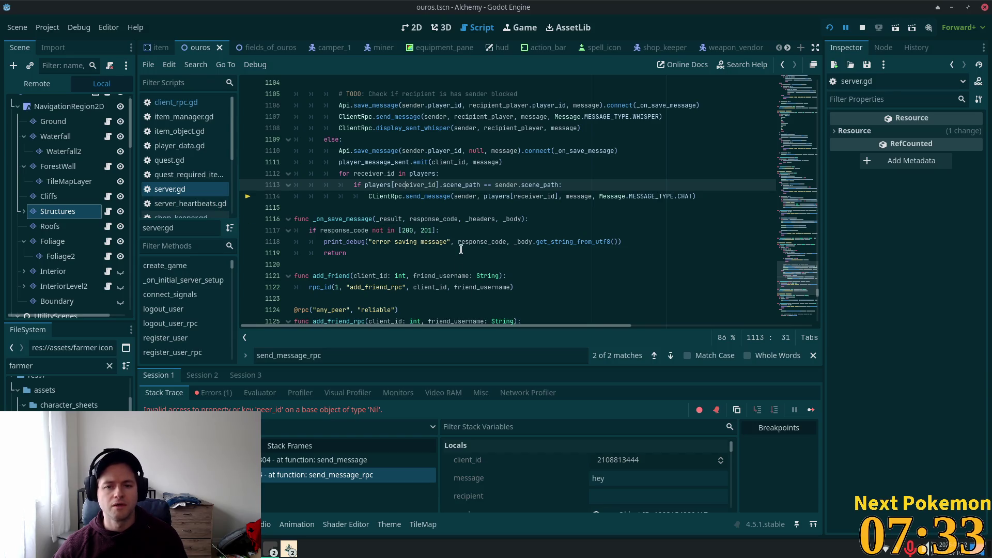
double_click(378, 185)
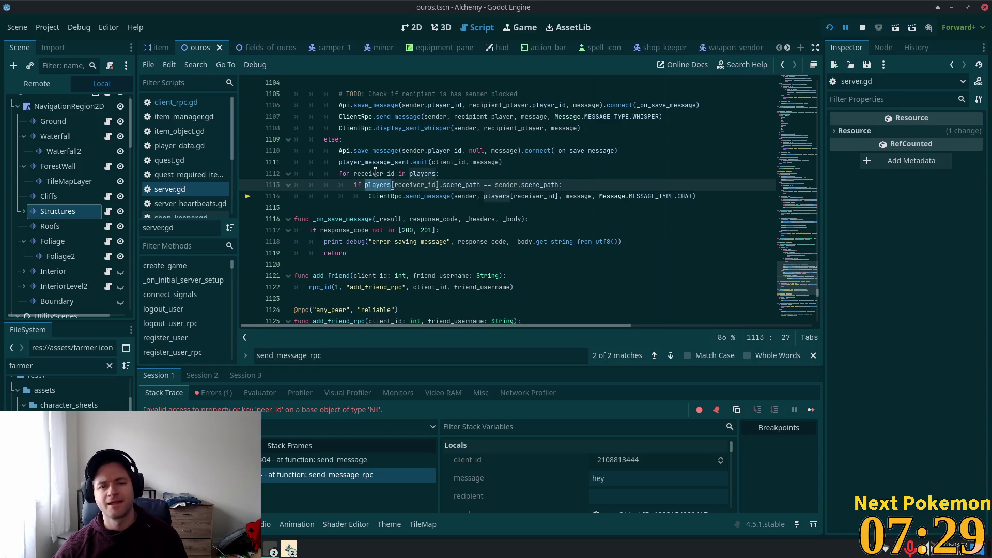
double_click(390, 174)
scroll(460, 237, up, 5)
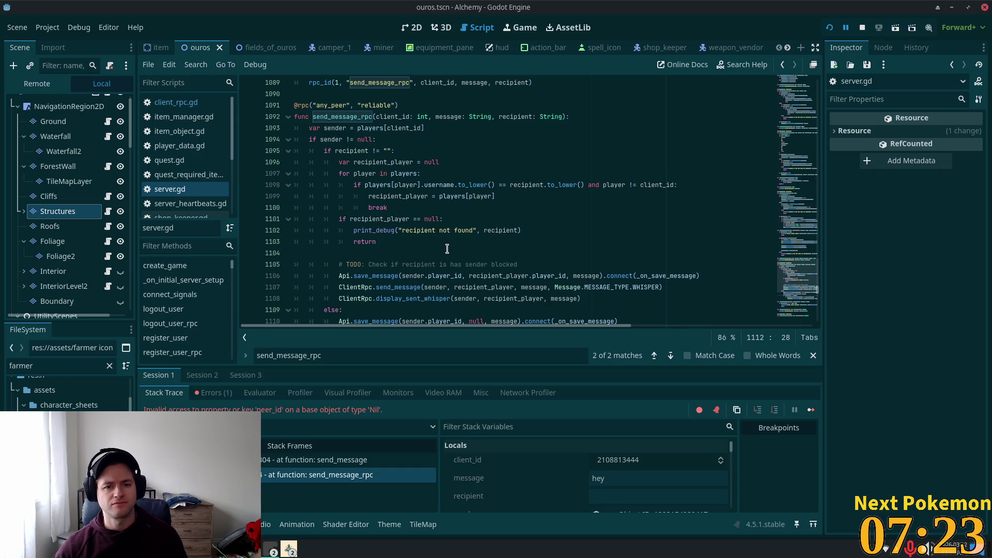
scroll(447, 249, down, 1)
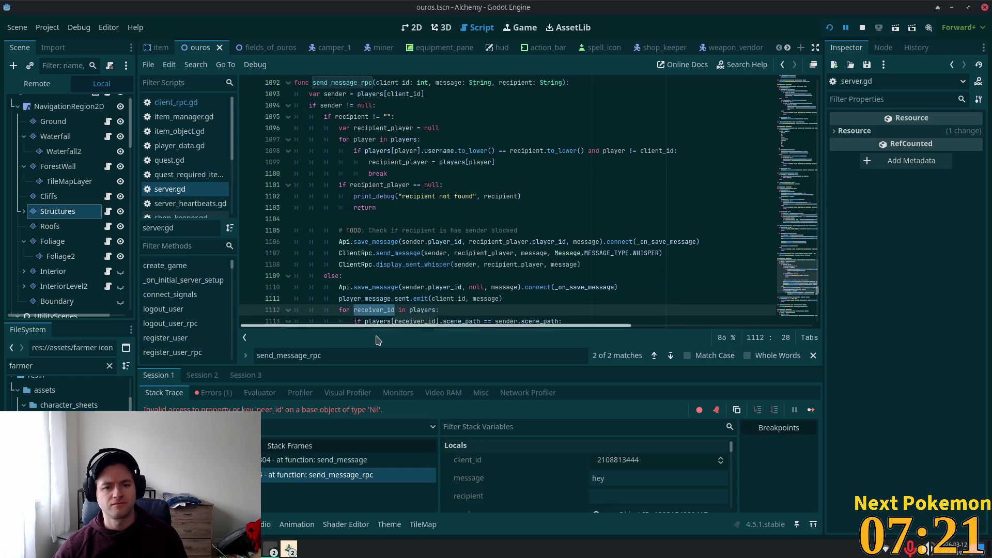
Trace the else branch on line 1109 and the players loop on line 1112
click(339, 277)
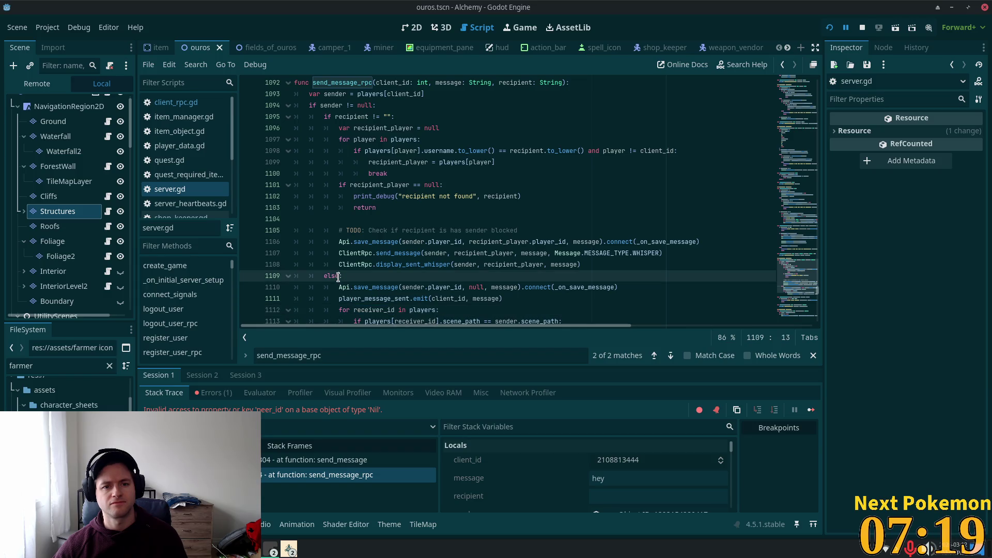
click(360, 311)
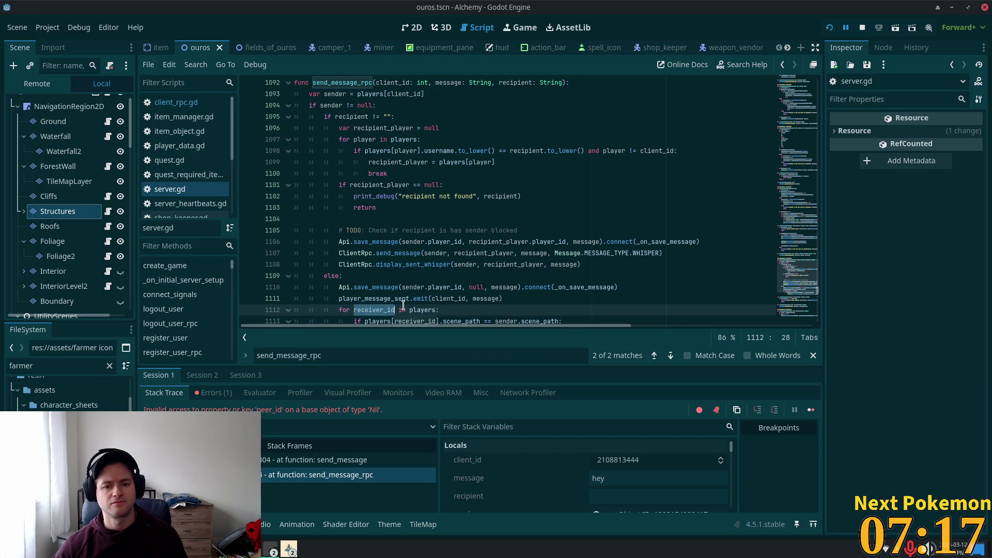
double_click(414, 310)
scroll(504, 280, down, 2)
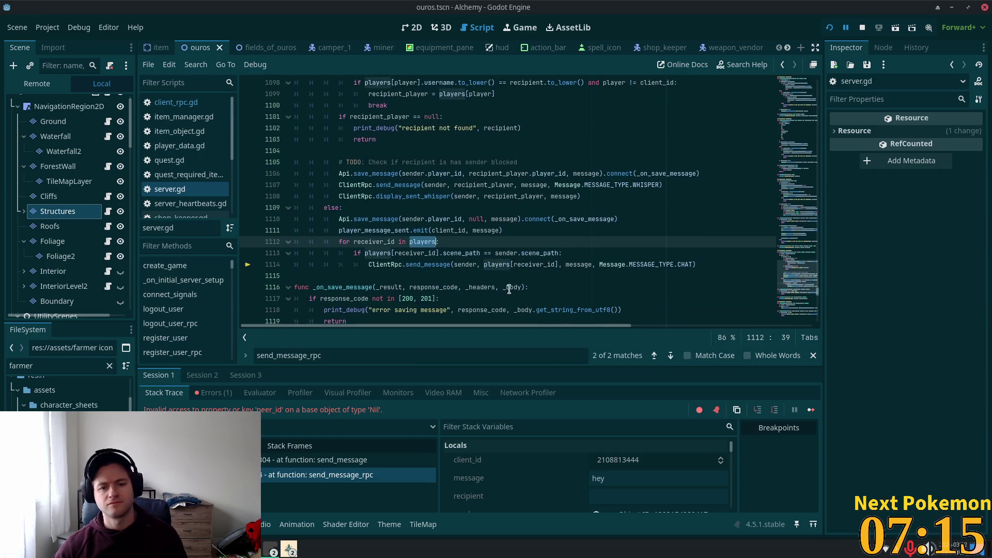
click(443, 264)
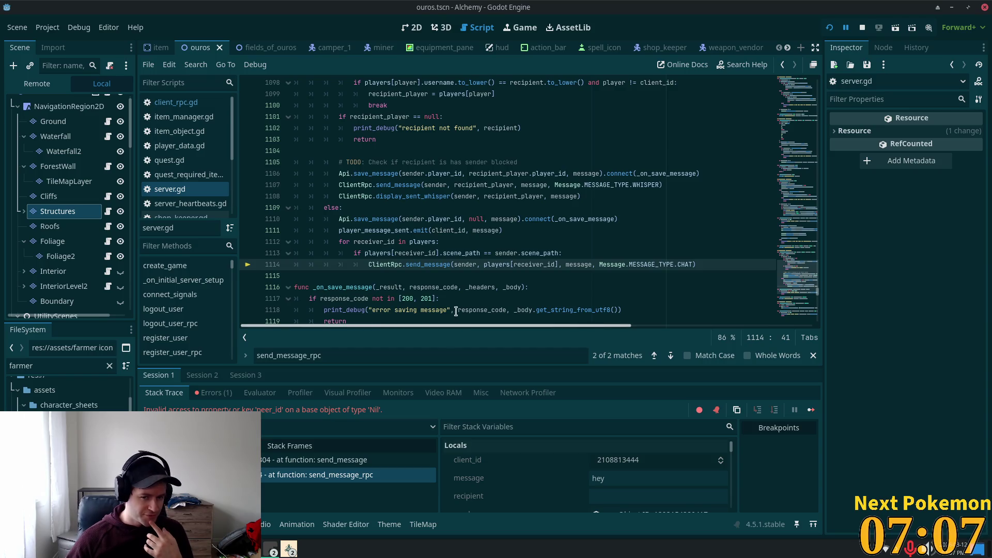
scroll(364, 184, up, 4)
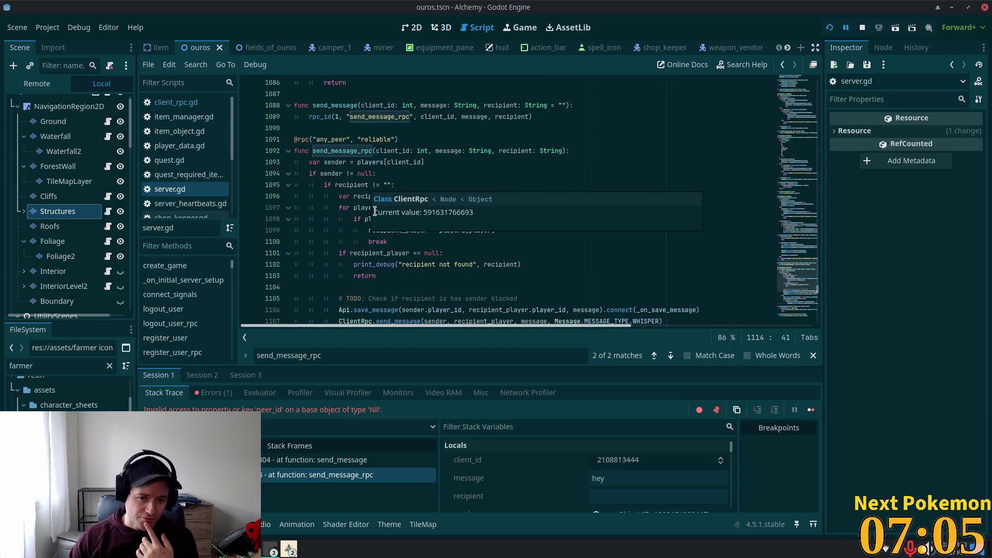
scroll(382, 247, down, 4)
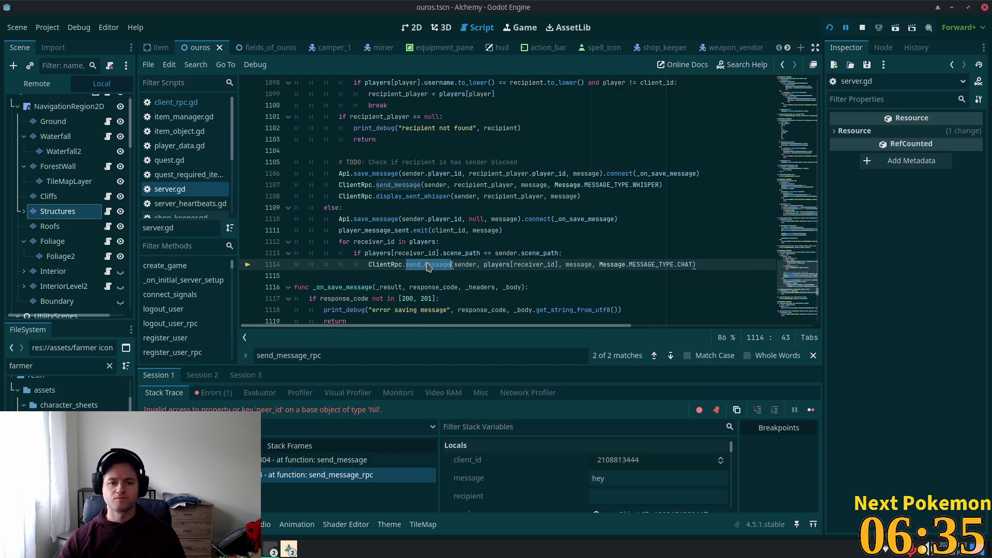
click(389, 261)
mouse_move(389, 261)
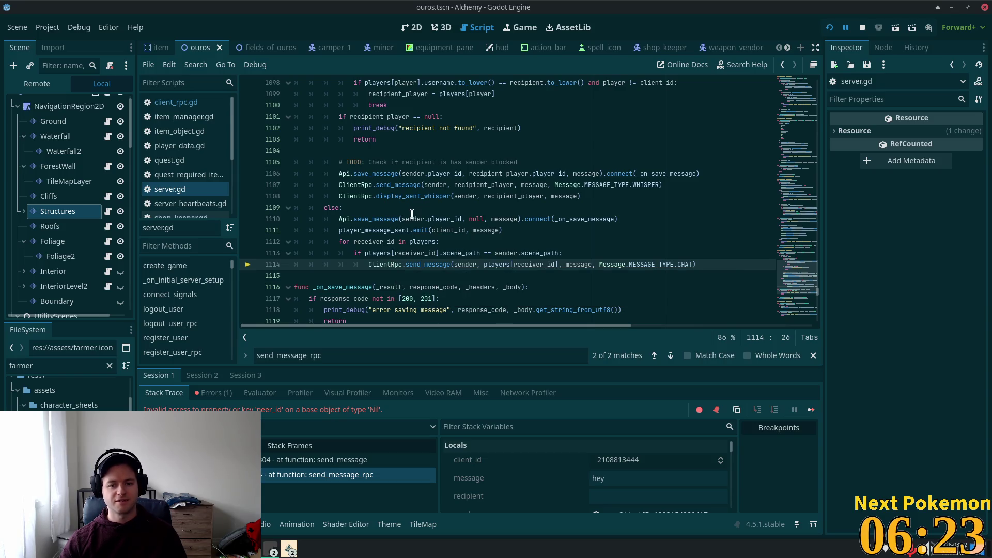
click(437, 230)
scroll(447, 232, up, 2)
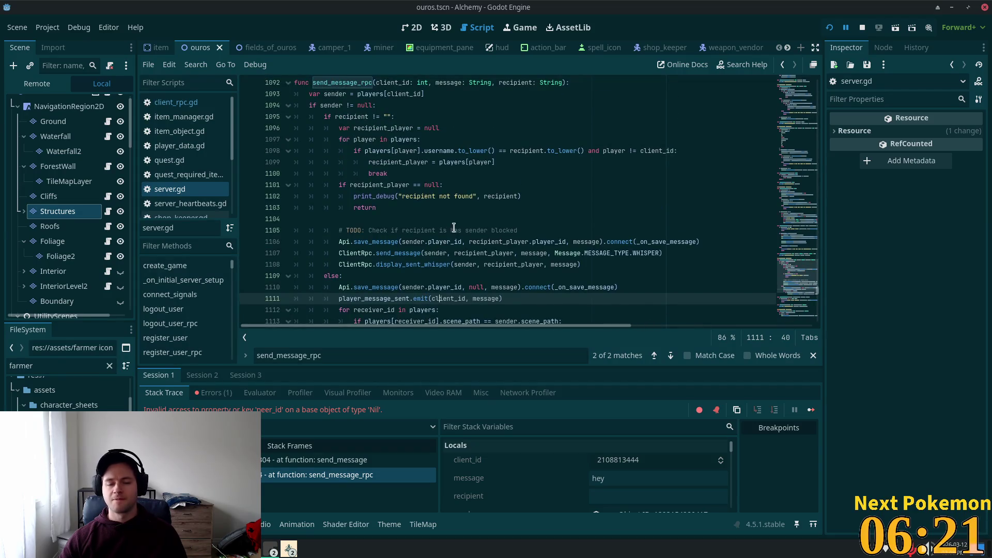
scroll(454, 228, down, 2)
click(426, 242)
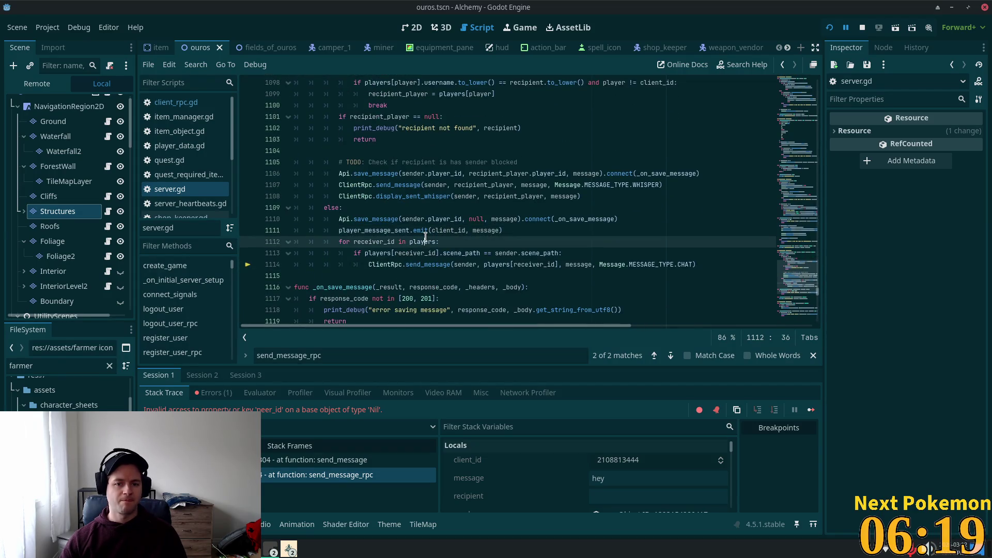
click(461, 230)
click(459, 242)
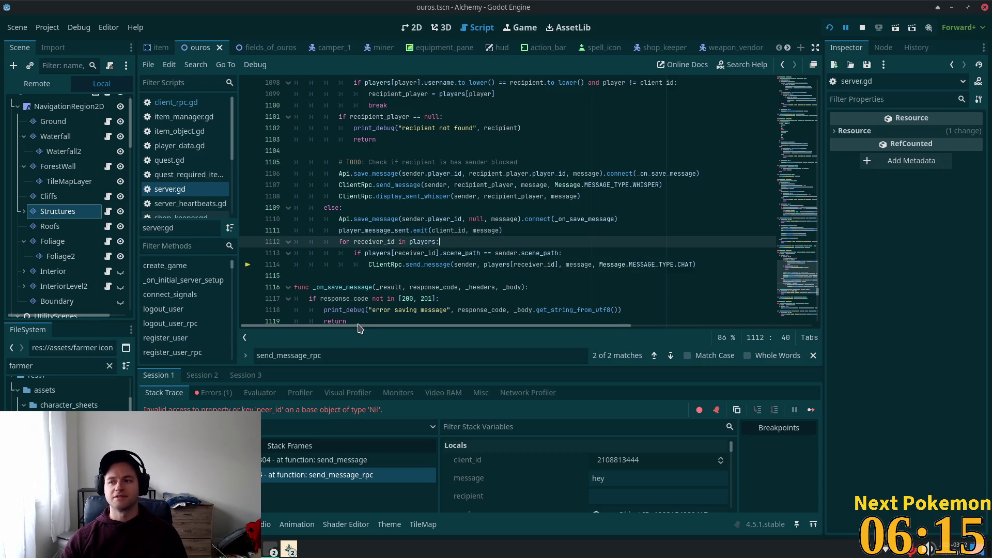
click(488, 231)
click(541, 220)
click(535, 231)
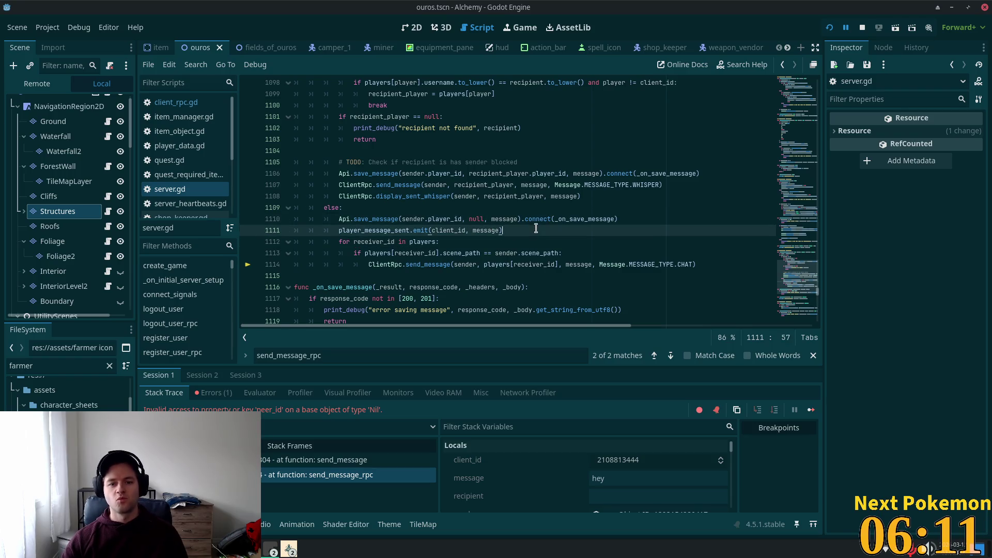
click(475, 242)
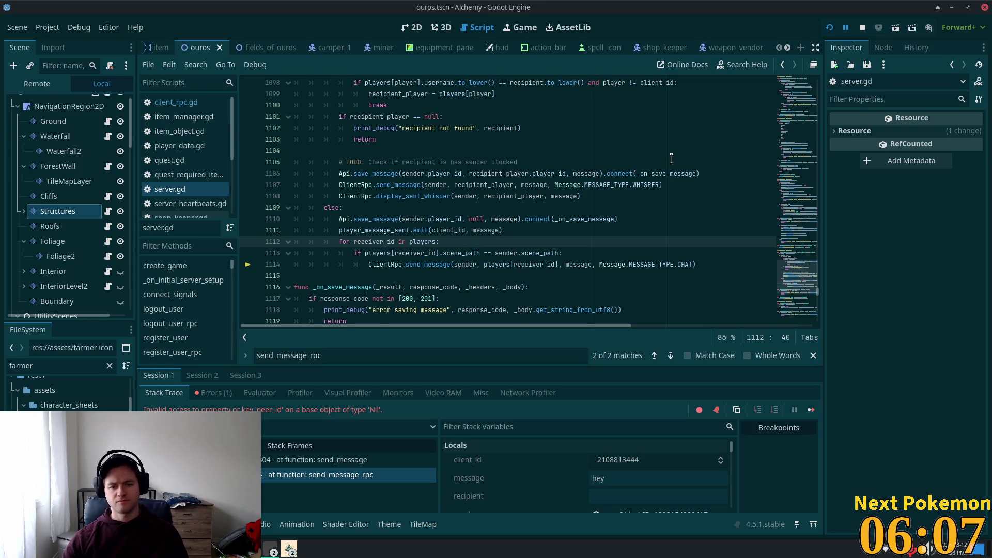
Start a 'print("sending to recei' debug line in the receiver loop, then delete it
key(Return)
text(p)
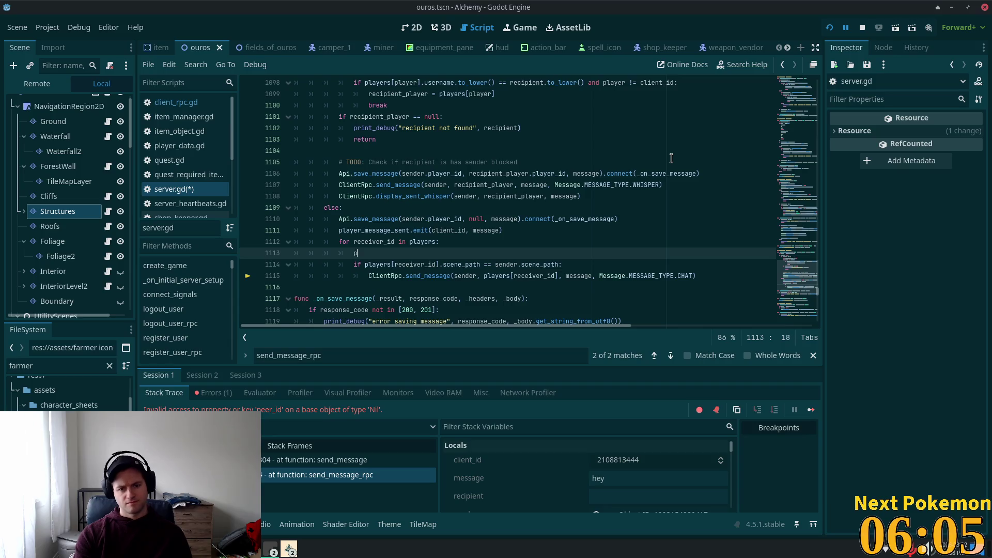
text(rint)
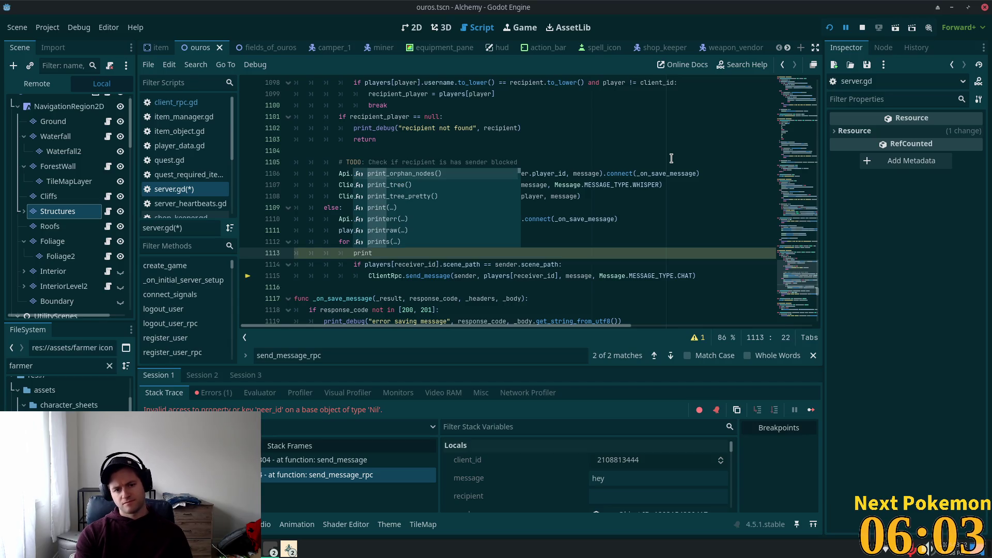
text((")
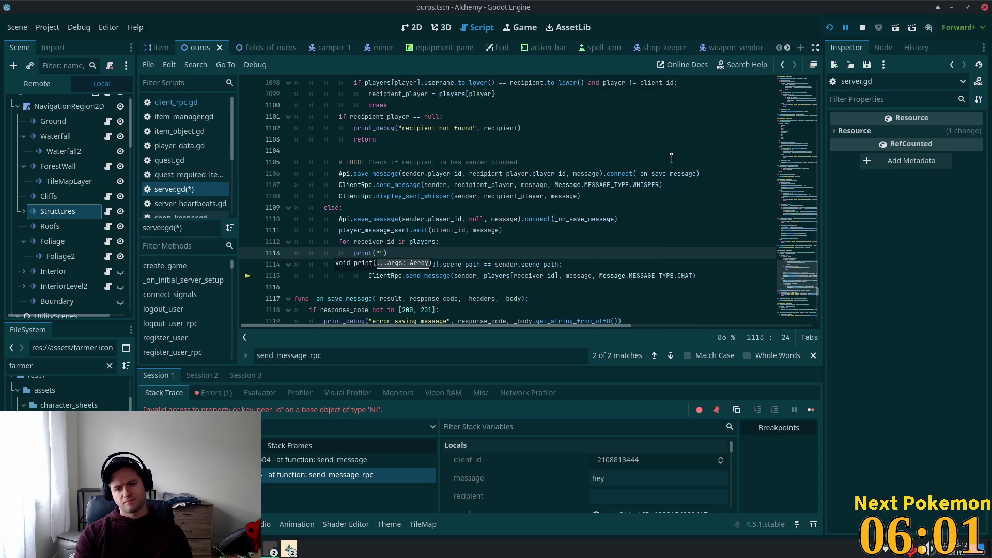
text(sending to rec)
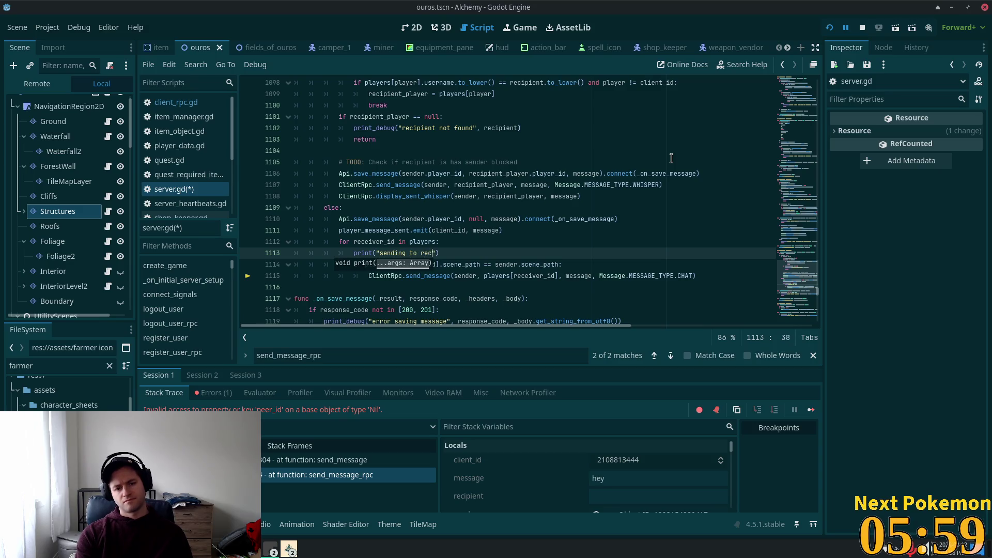
text(ei)
key(ctrl+shift+Left)
key(ctrl+shift+Left)
key(ctrl+shift+Left)
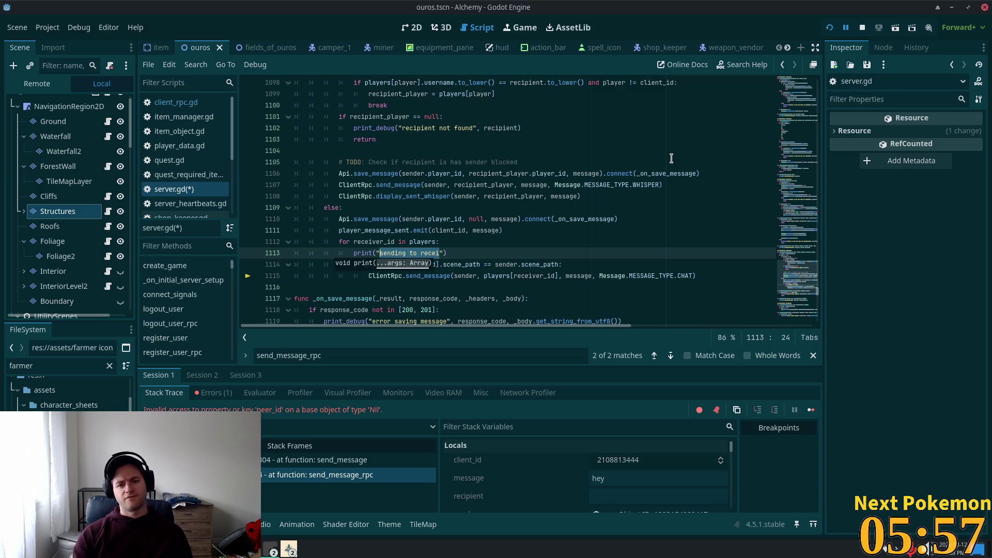
key(End)
key(shift+Home)
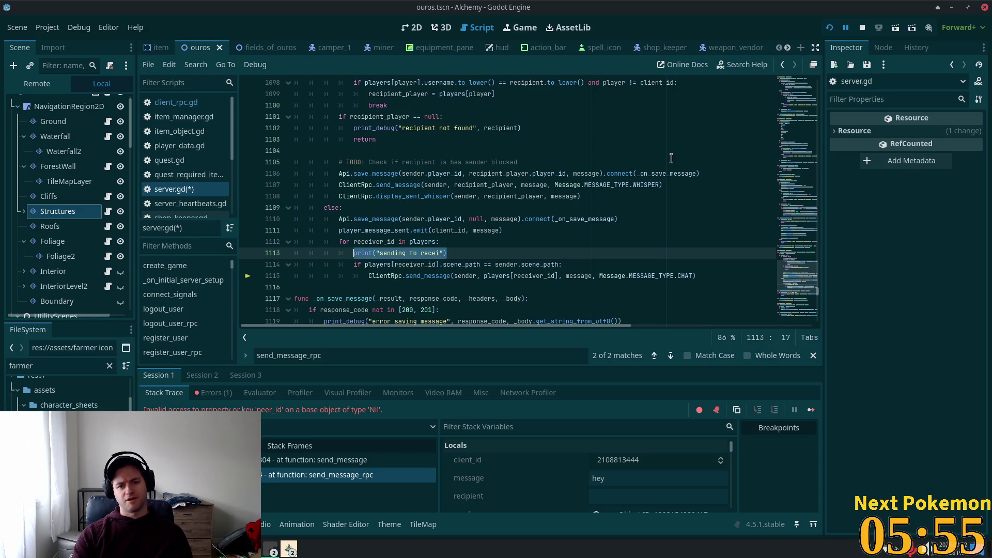
key(shift+Home)
key(BackSpace)
key(BackSpace)
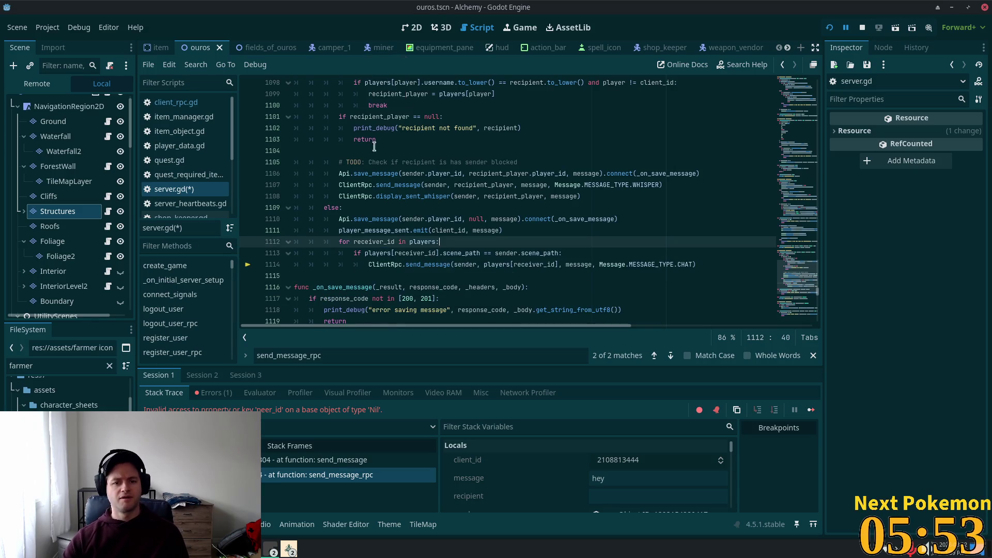
Save server.gd, set a breakpoint on line 1113's scene_path check, and restart the game
click(406, 265)
key(ctrl+s)
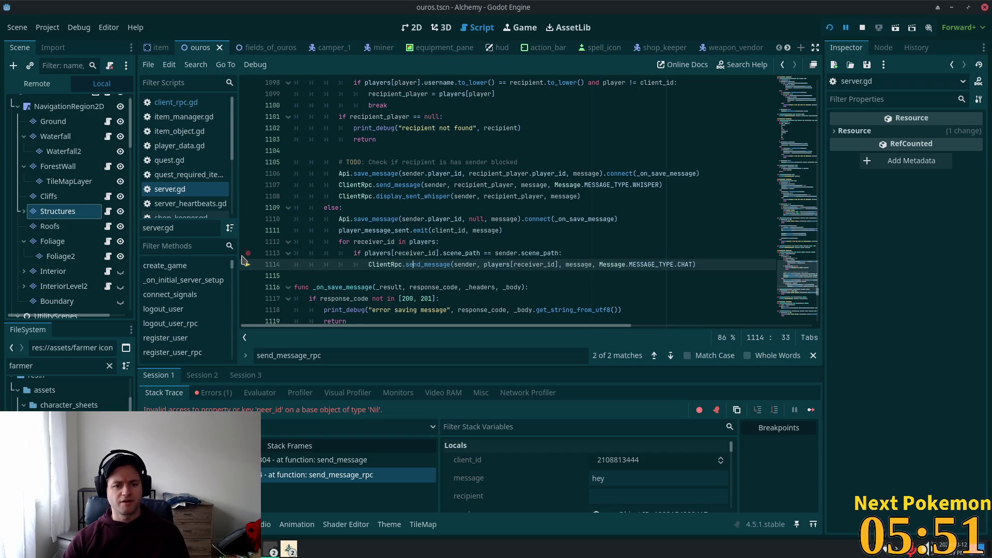
click(247, 253)
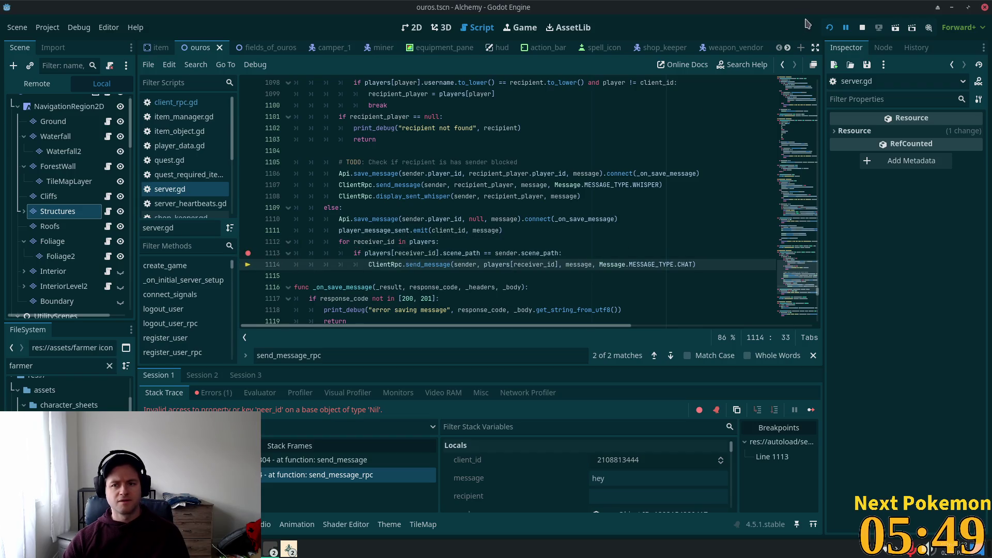
click(831, 28)
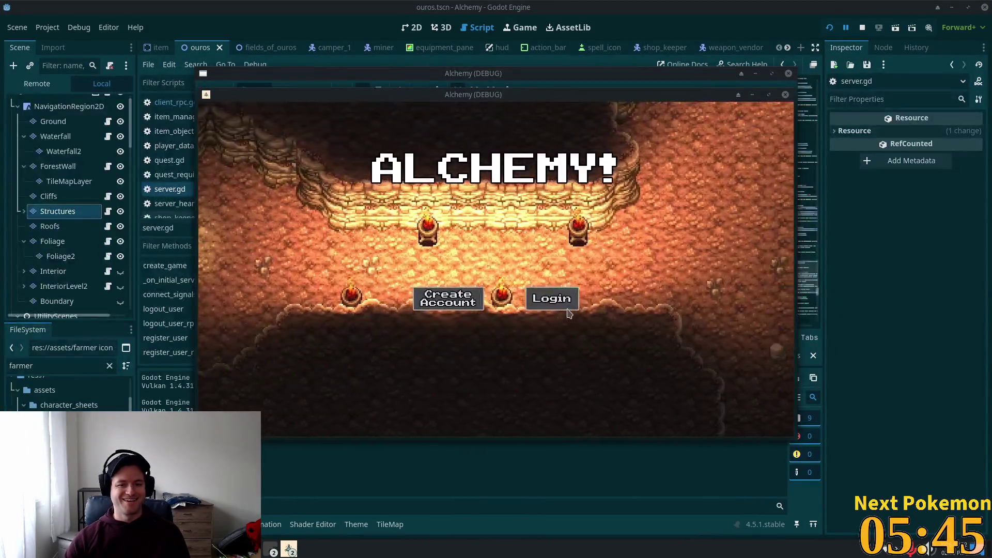
Separate the two game windows and send the chat message 'hi' from the Ouros window
drag(540, 100, 375, 119)
drag(543, 94, 694, 150)
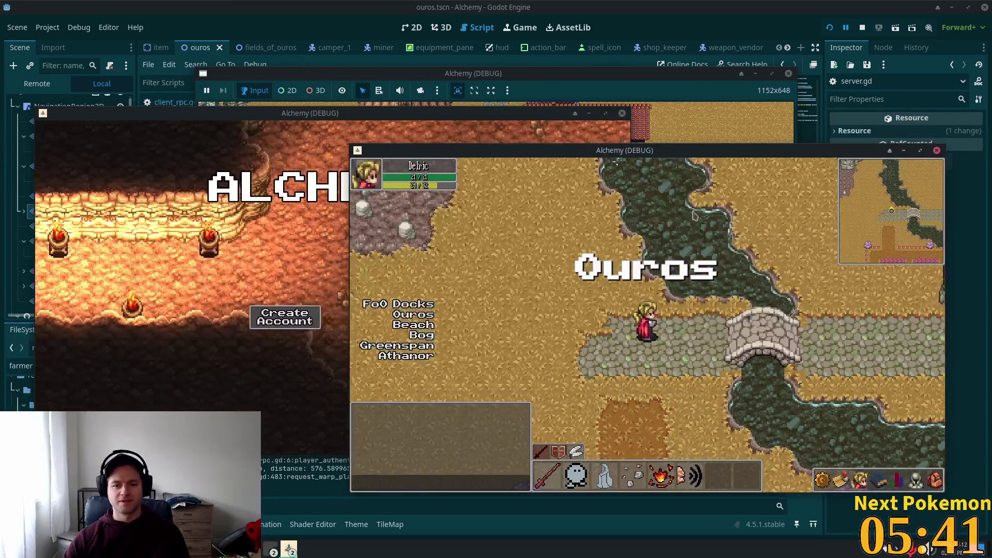
key(Return)
text(h)
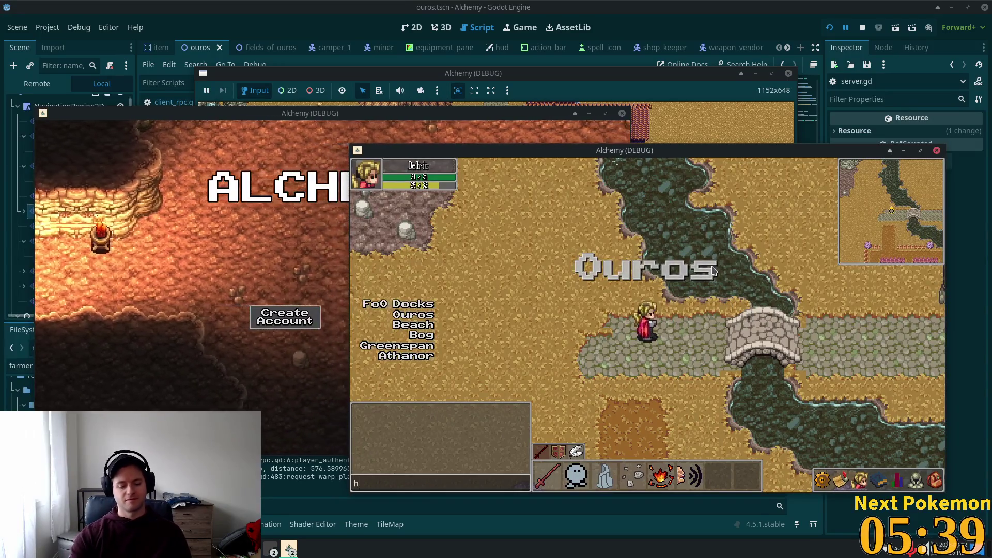
text(i)
key(Return)
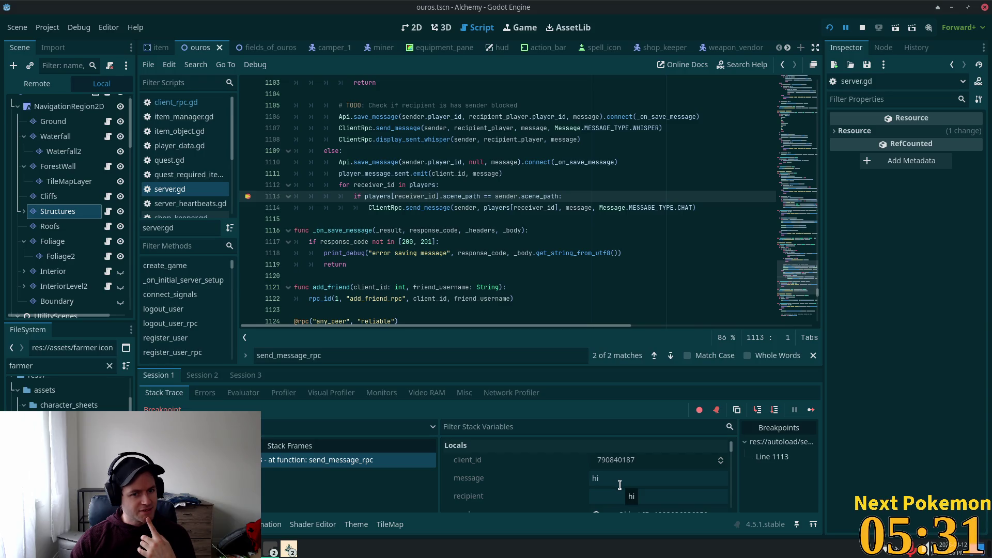
Scroll Stack Variables down to Members and expand the players dictionary's three entries
scroll(623, 486, down, 2)
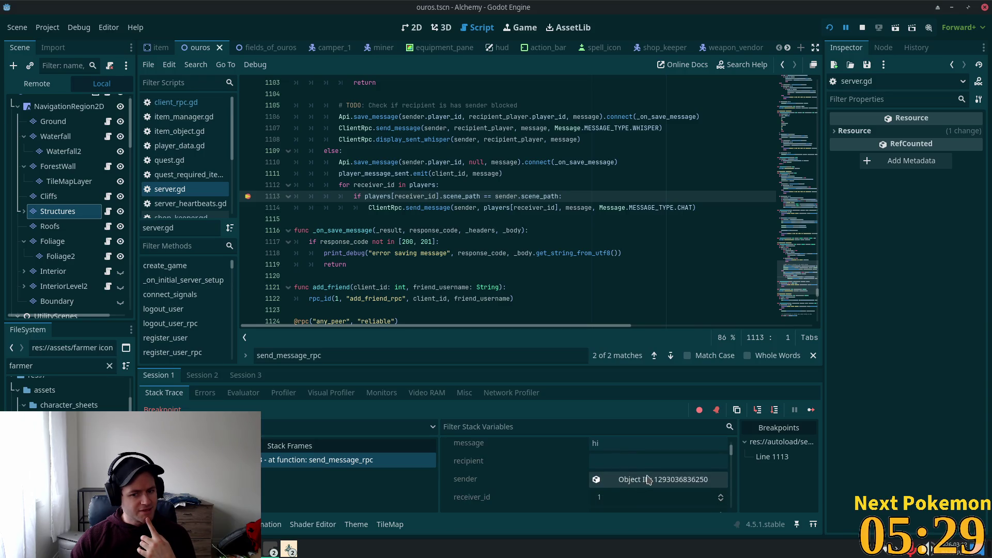
scroll(646, 481, down, 2)
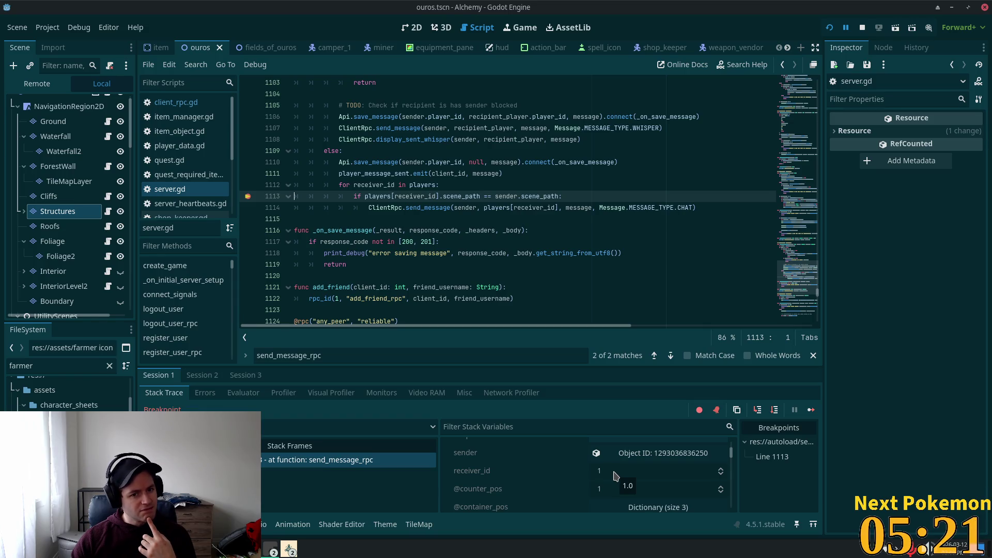
scroll(660, 491, up, 2)
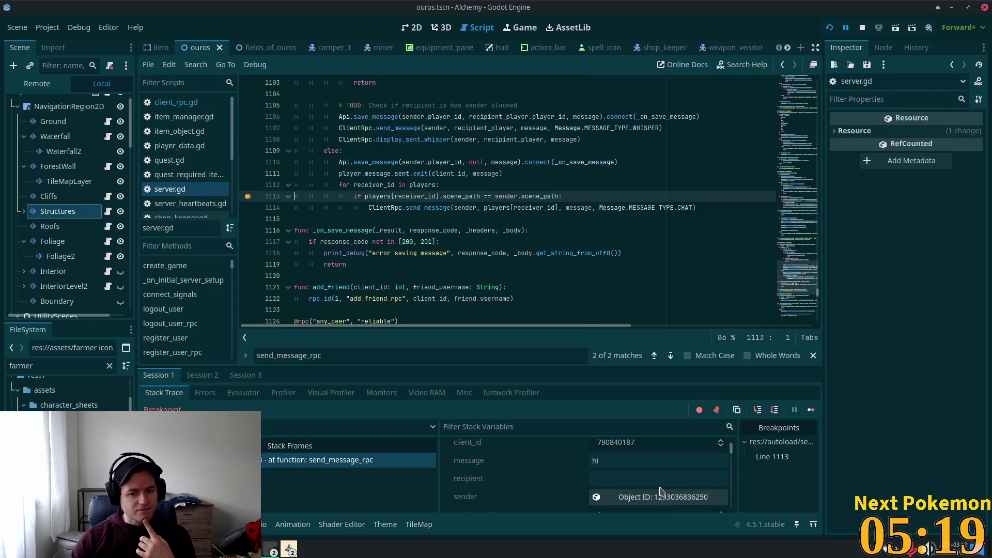
scroll(660, 491, up, 1)
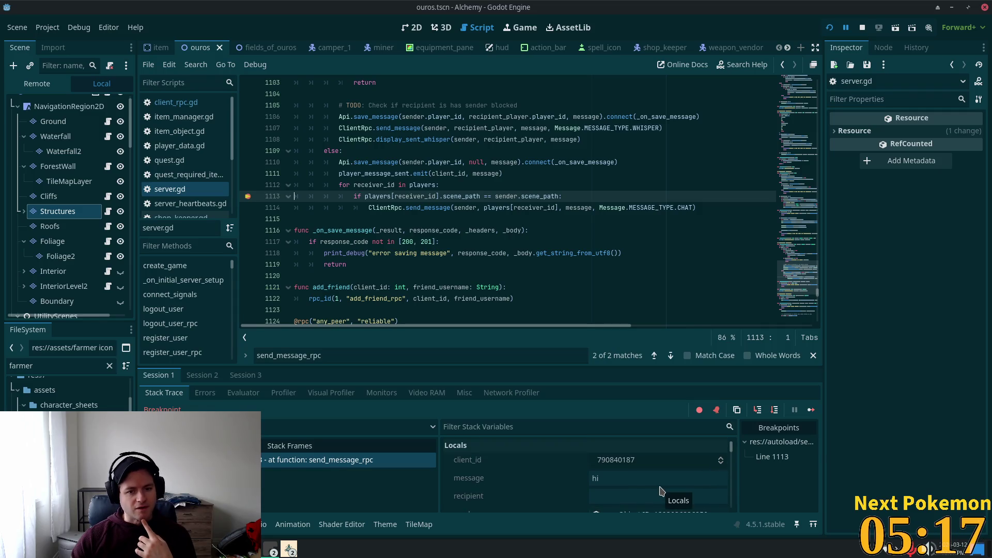
scroll(662, 489, down, 5)
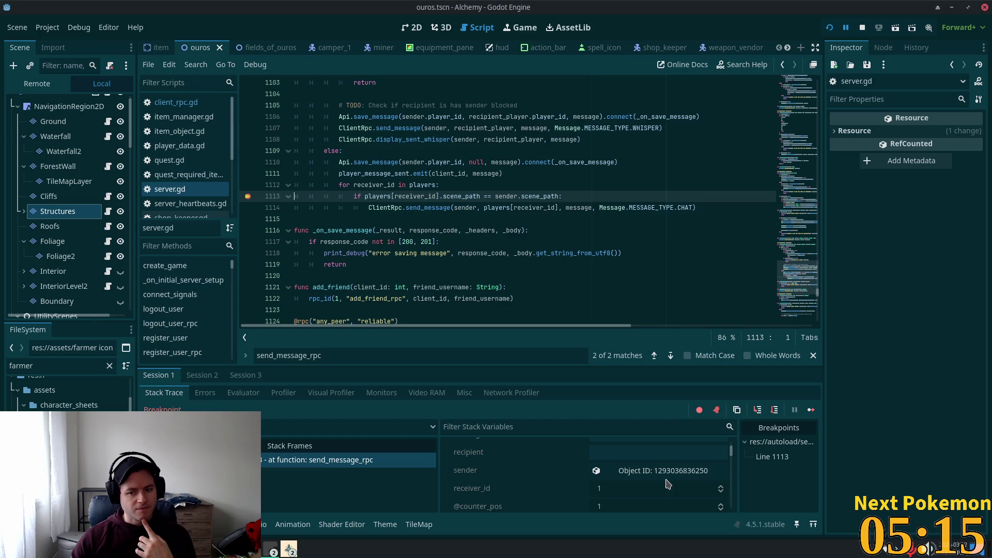
scroll(667, 485, down, 2)
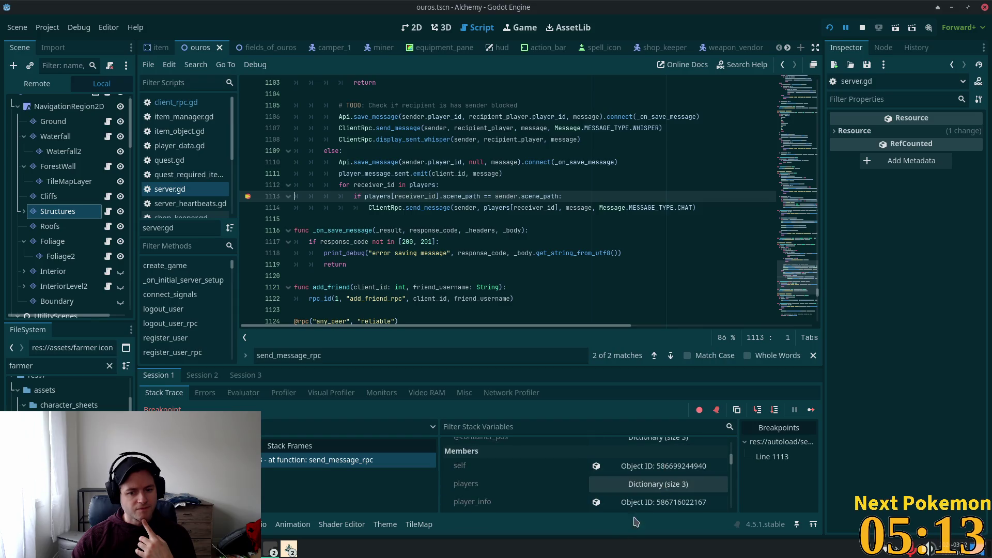
click(640, 486)
scroll(641, 489, down, 3)
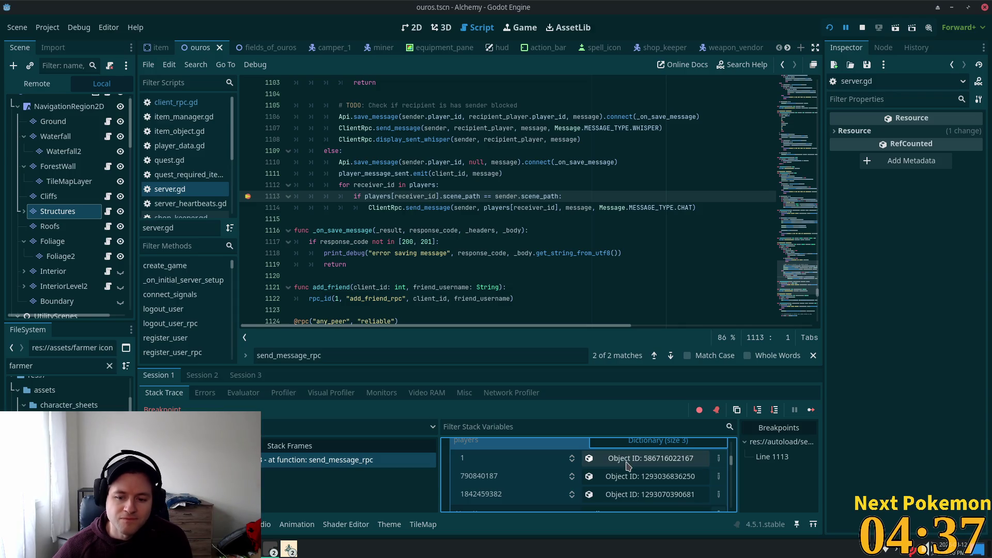
Inspect each players entry's remote node, finding Player ID 3 at -566, 110, then bring an Alchemy window forward
click(627, 464)
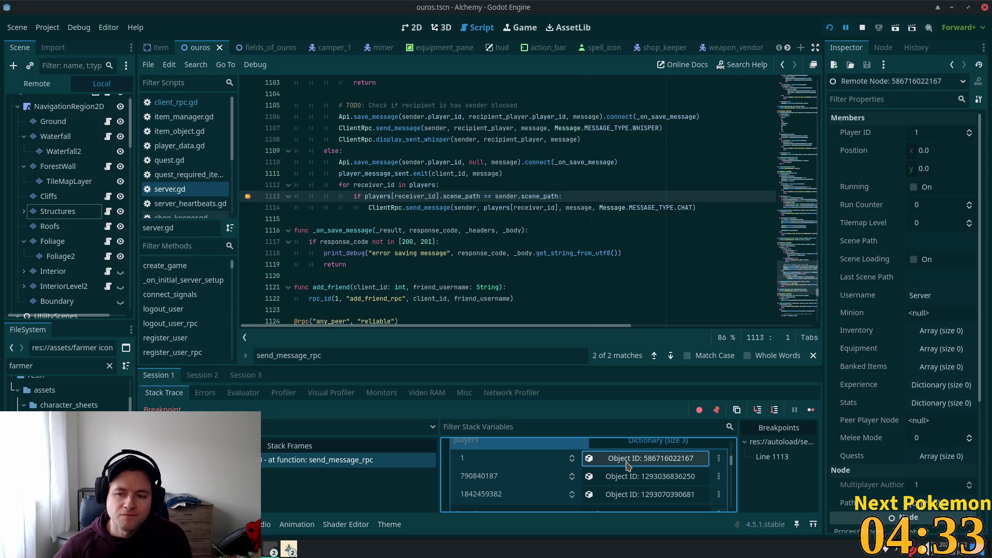
click(630, 475)
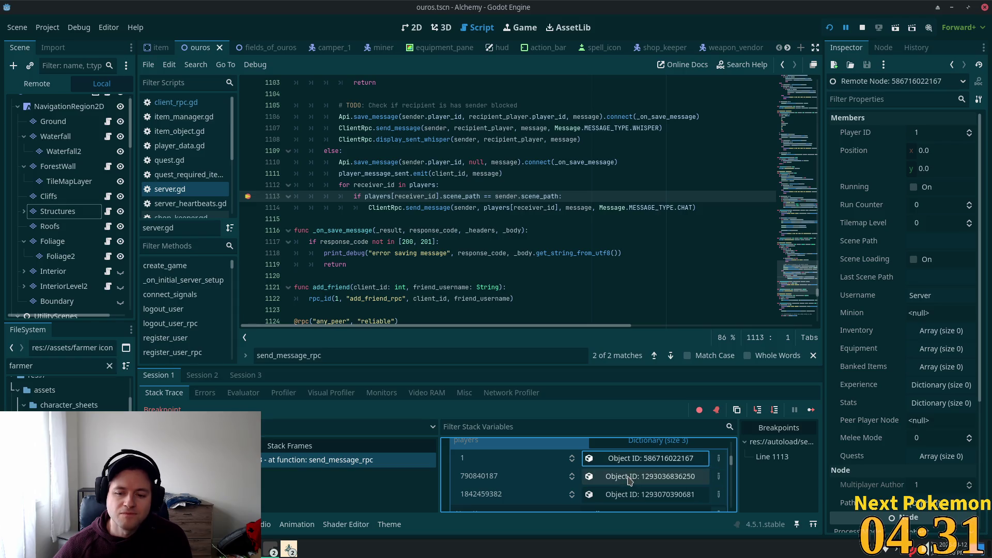
click(625, 497)
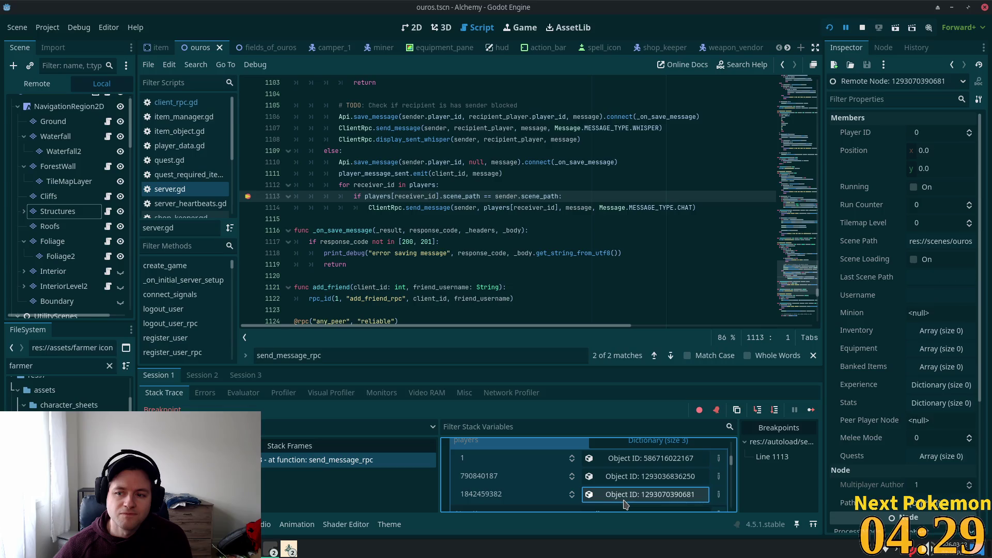
click(621, 478)
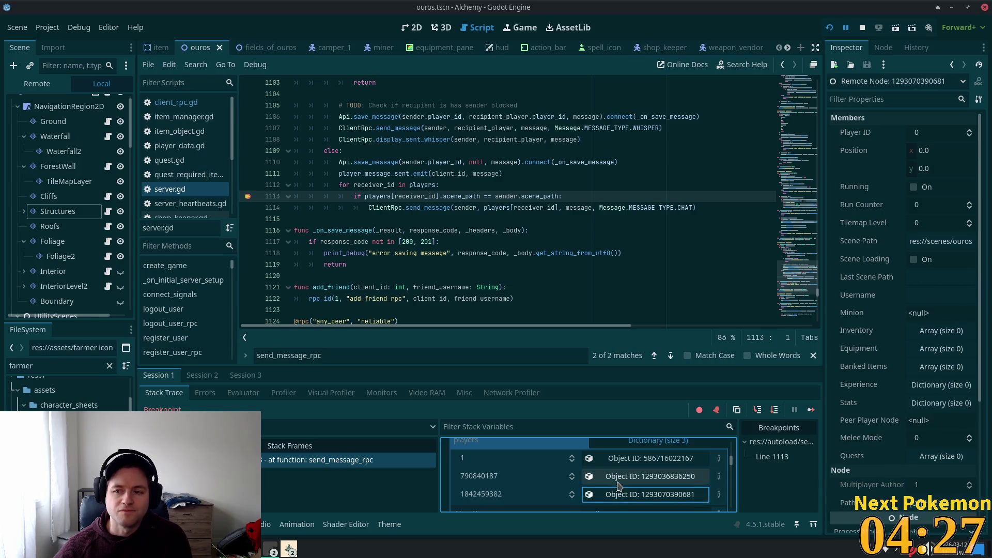
click(615, 483)
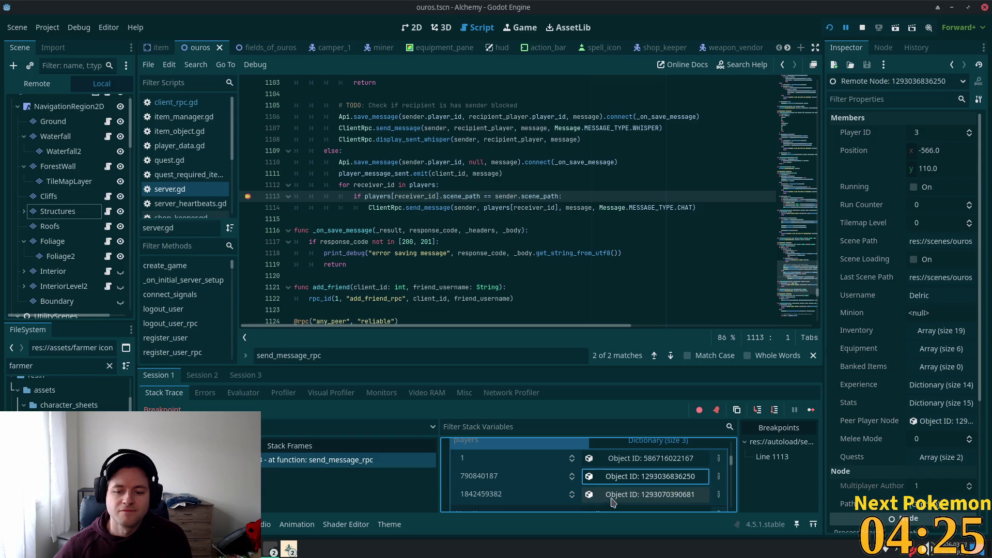
click(289, 549)
click(305, 512)
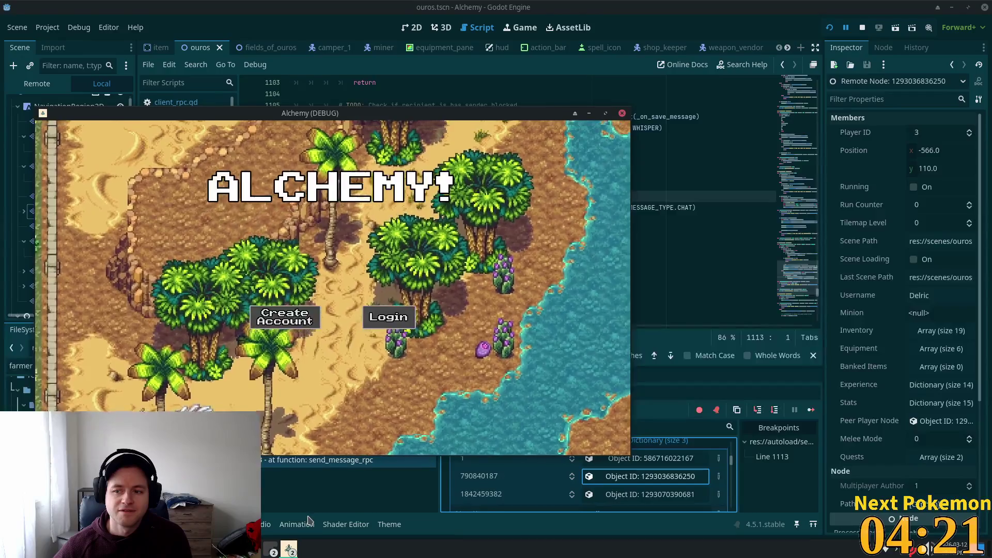
Return from the game window to server.gd and place the caret on line 1114's send_message call
click(742, 56)
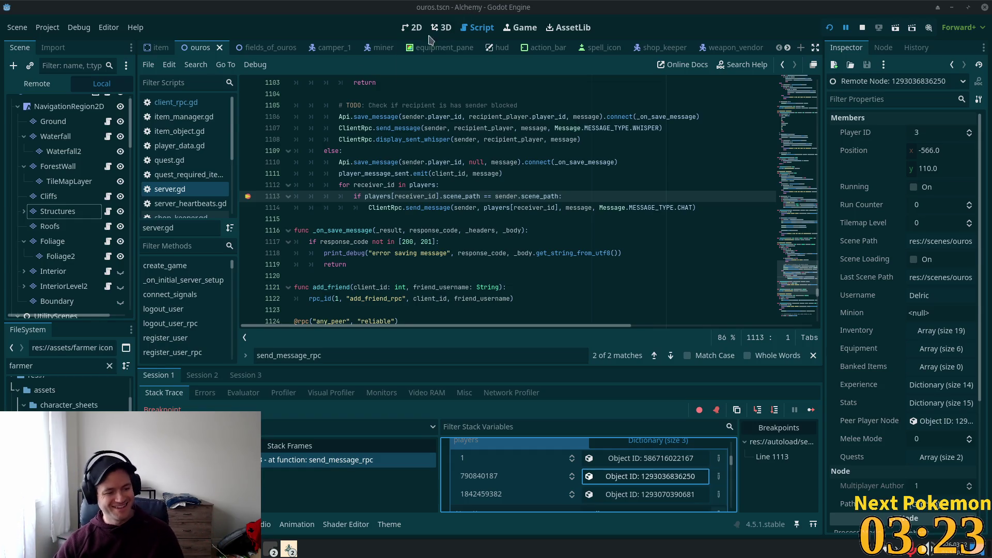
click(435, 207)
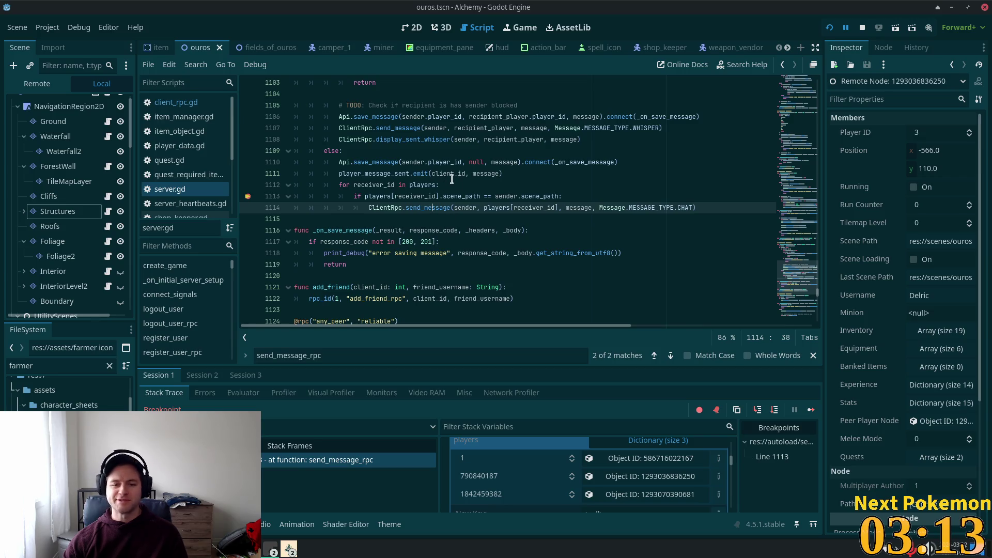
Inspect the first and third players entries, finding the third has Player ID 0 and empty arrays
click(468, 186)
click(473, 196)
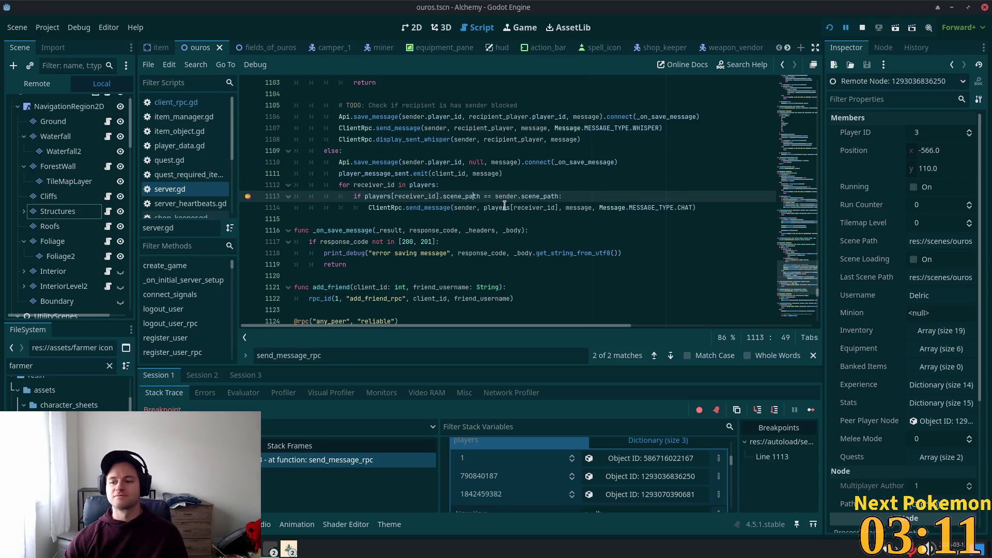
click(465, 197)
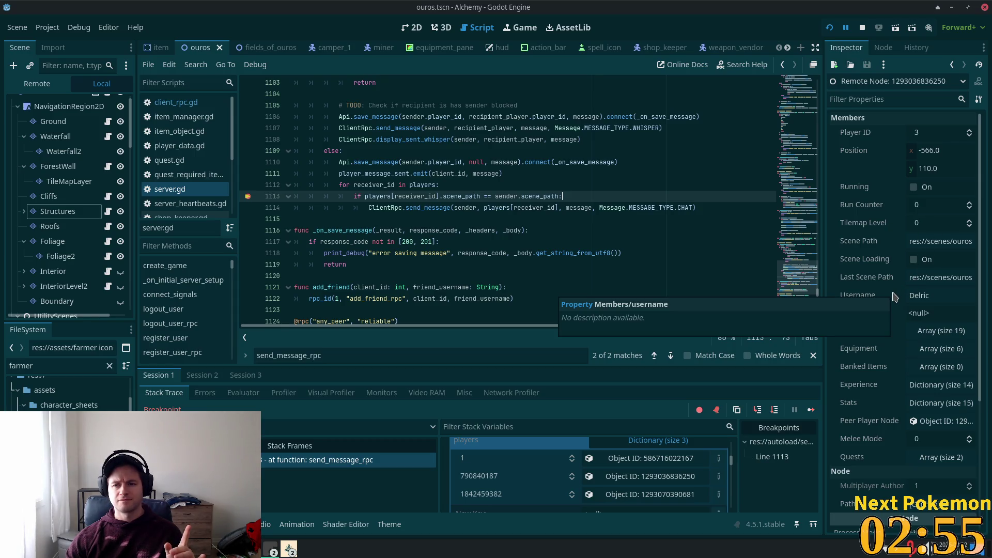
click(627, 462)
click(646, 495)
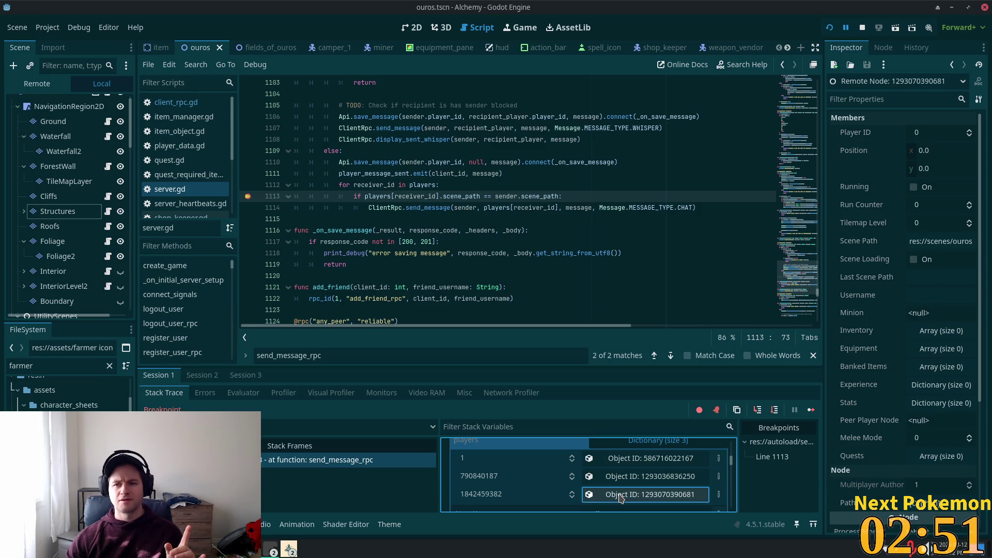
click(563, 202)
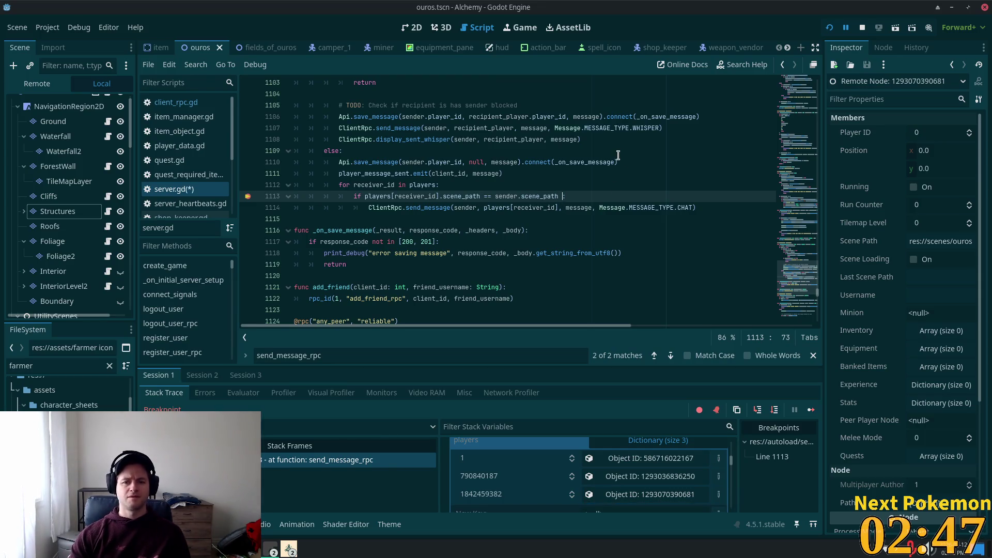
Append 'and players[receiver_id].player_id != 0' to line 1113's scene_path condition and save server.gd
text(and)
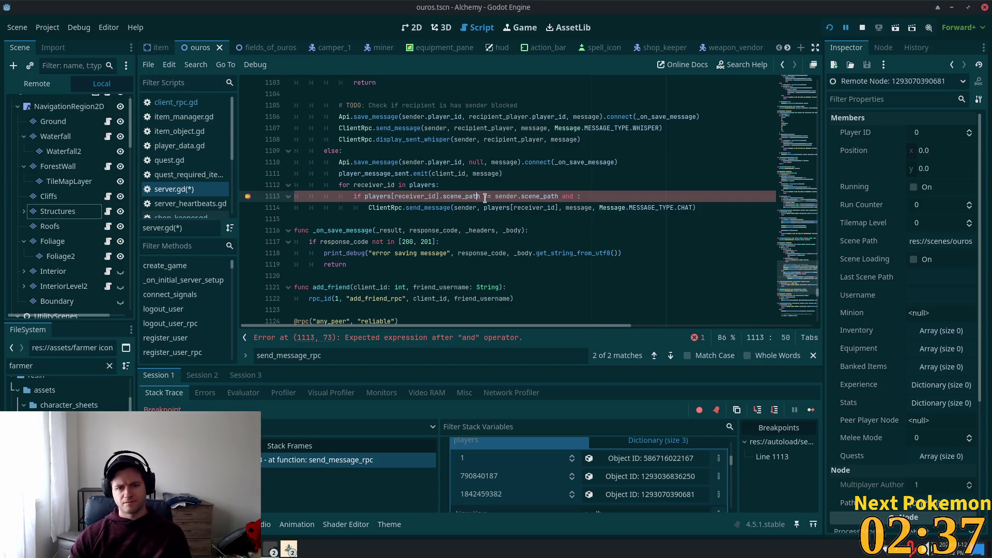
drag(481, 196, 360, 197)
key(ctrl+c)
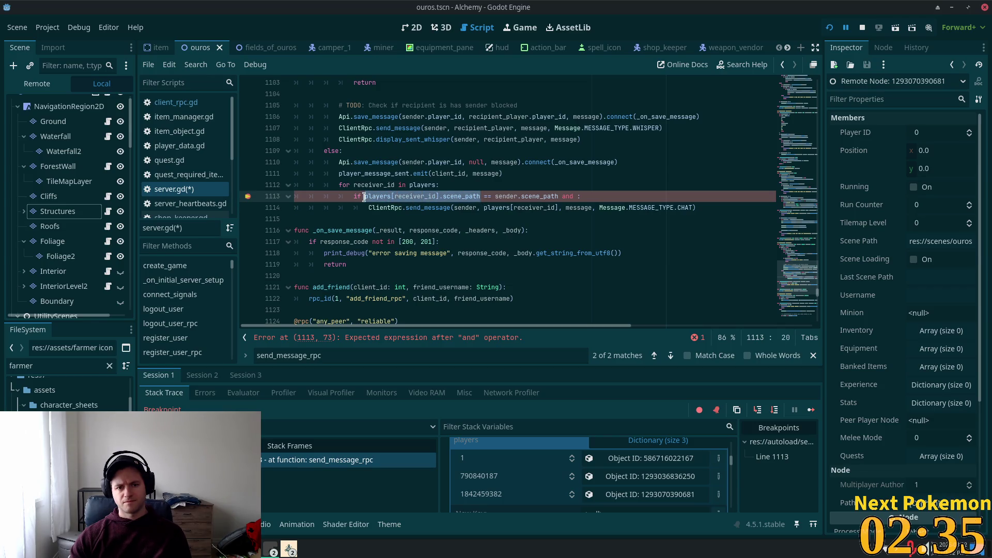
click(574, 196)
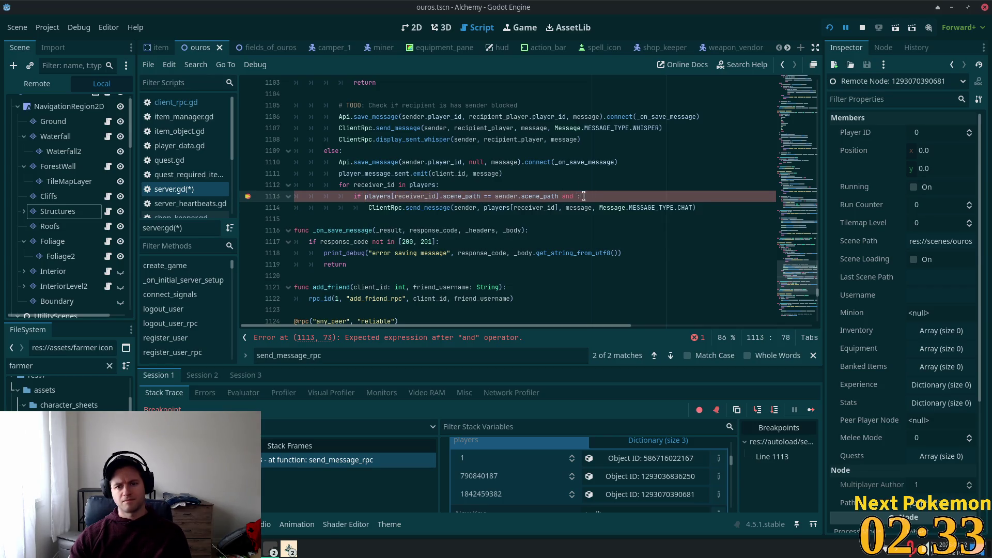
key(Left)
key(ctrl+v)
key(ctrl+shift+Left)
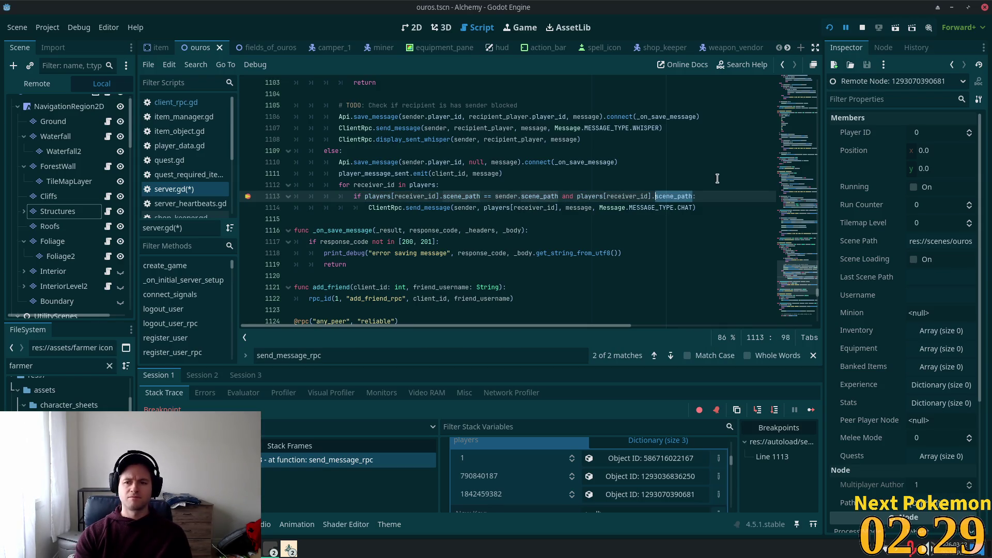
text(pla)
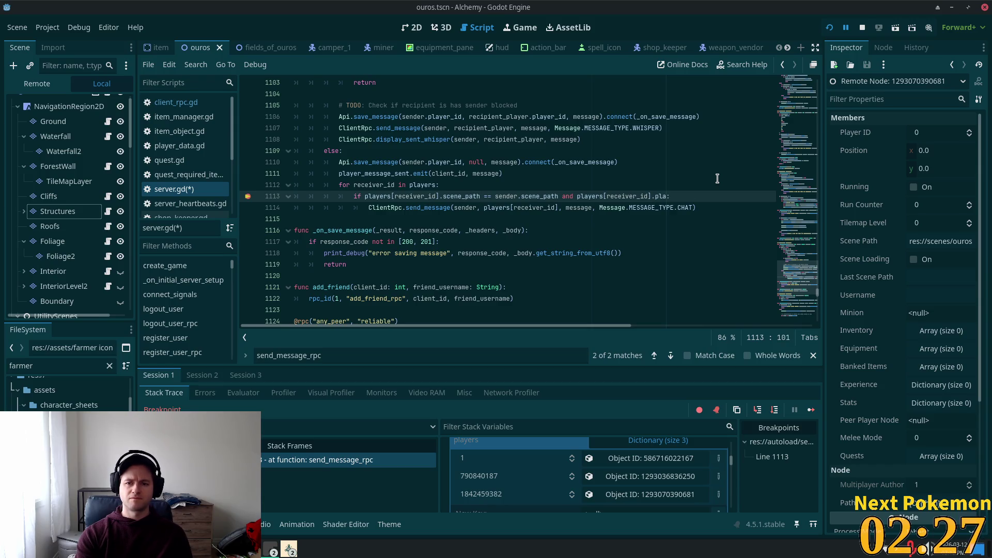
text(yer)
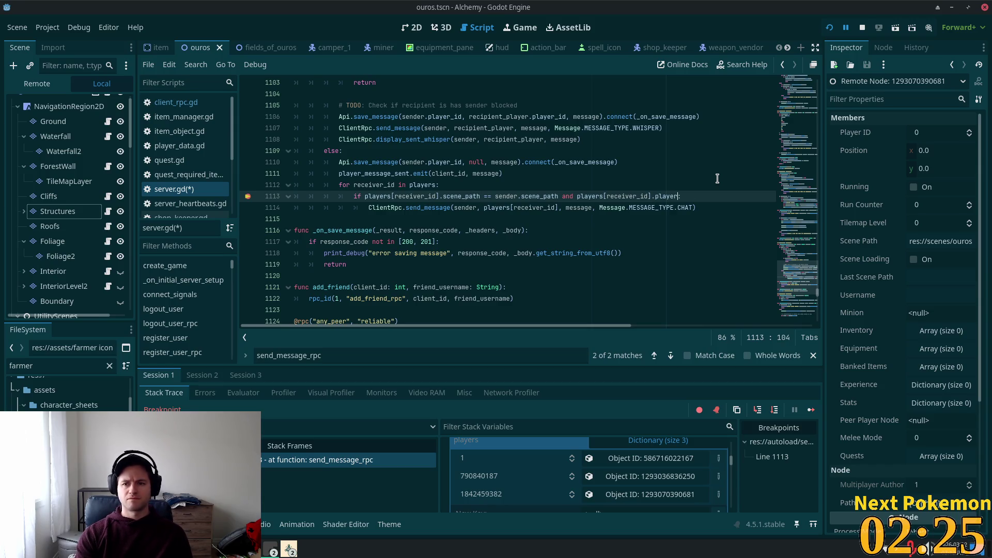
text(_id !)
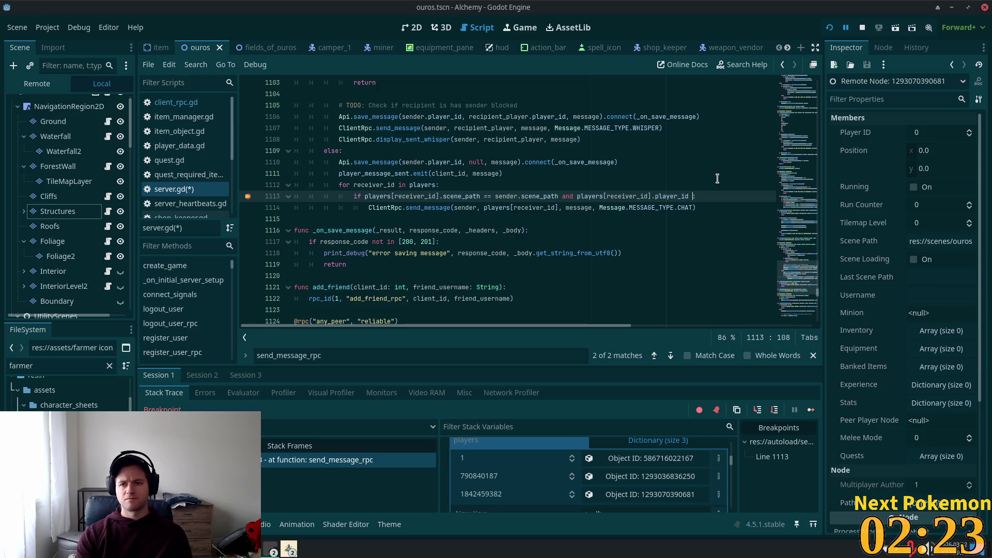
text(= 0)
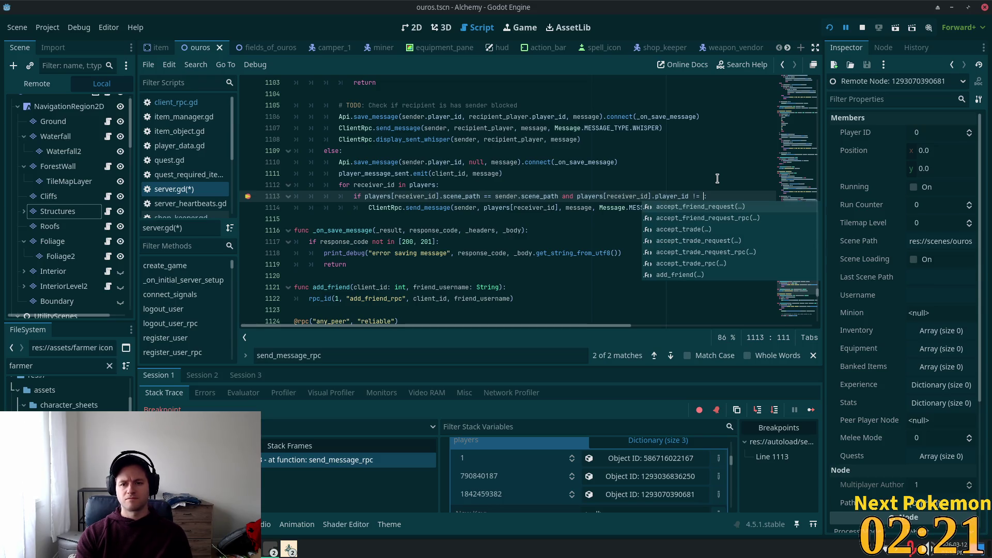
key(ctrl+s)
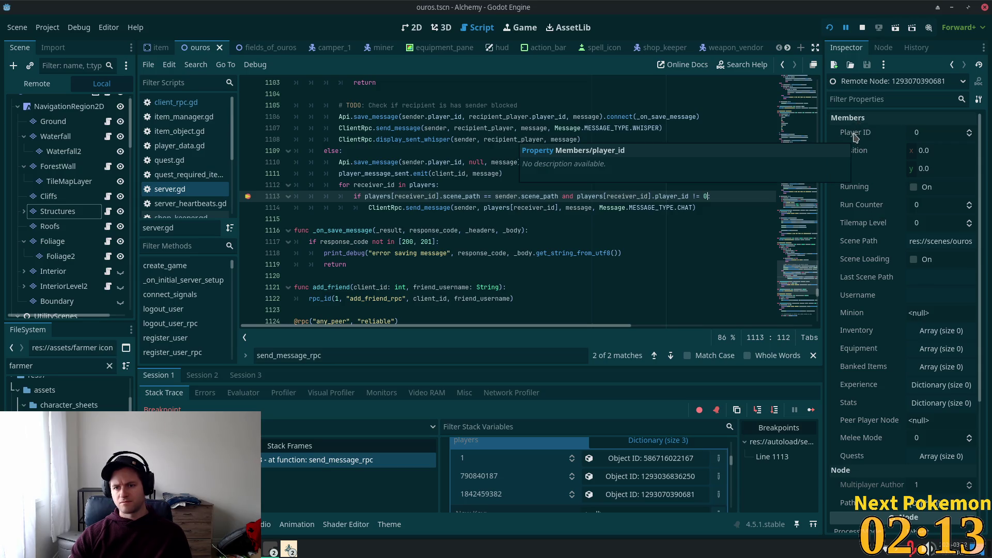
text(:)
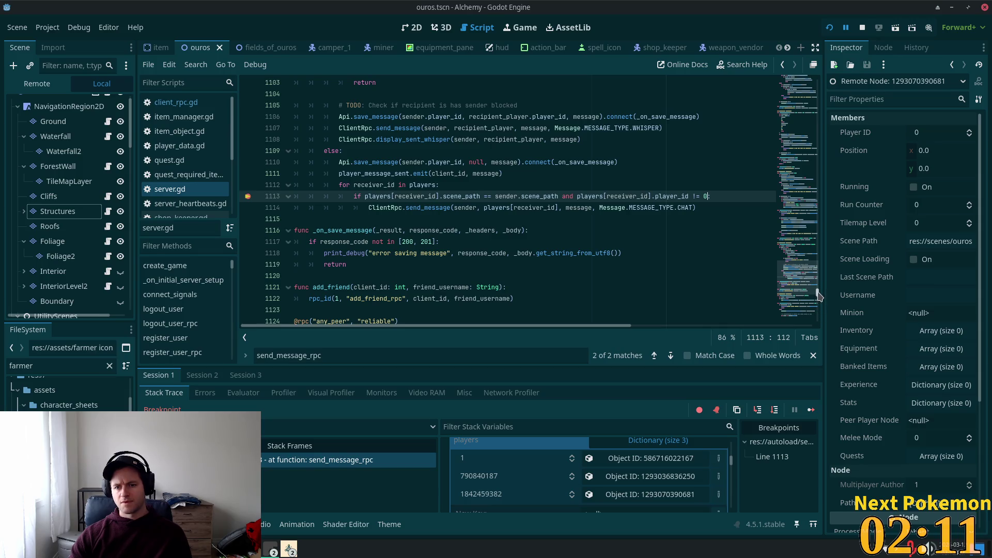
drag(819, 295, 823, 64)
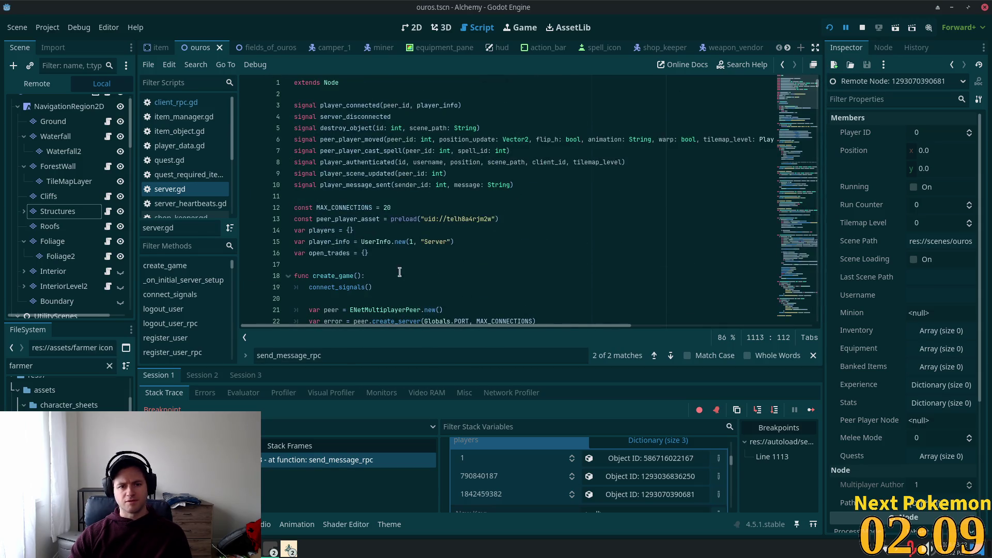
click(369, 242)
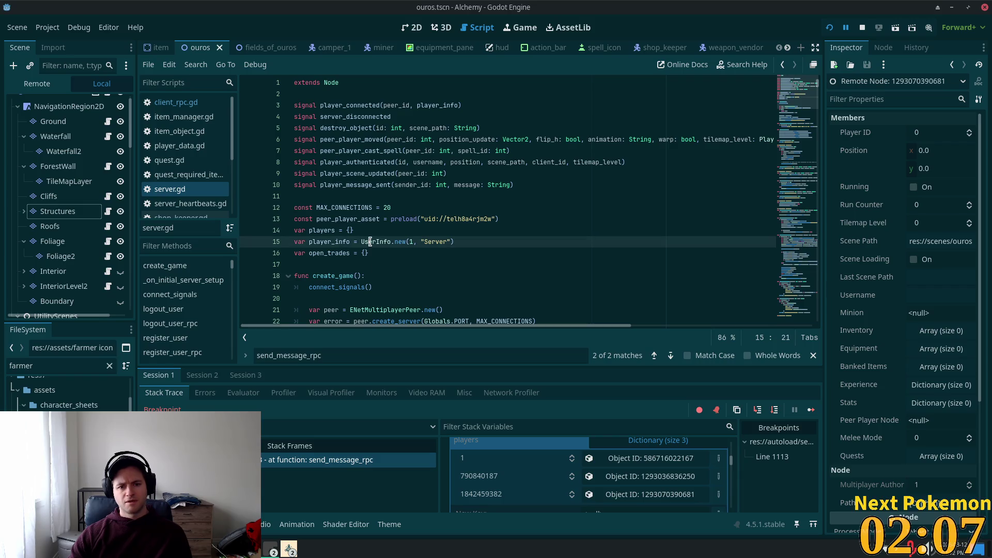
ctrl+click(370, 242)
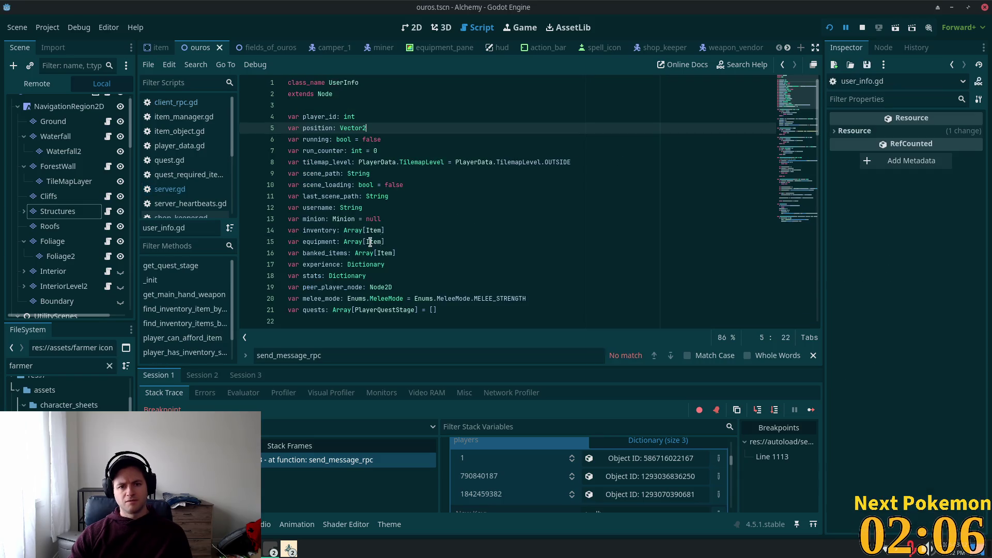
click(317, 118)
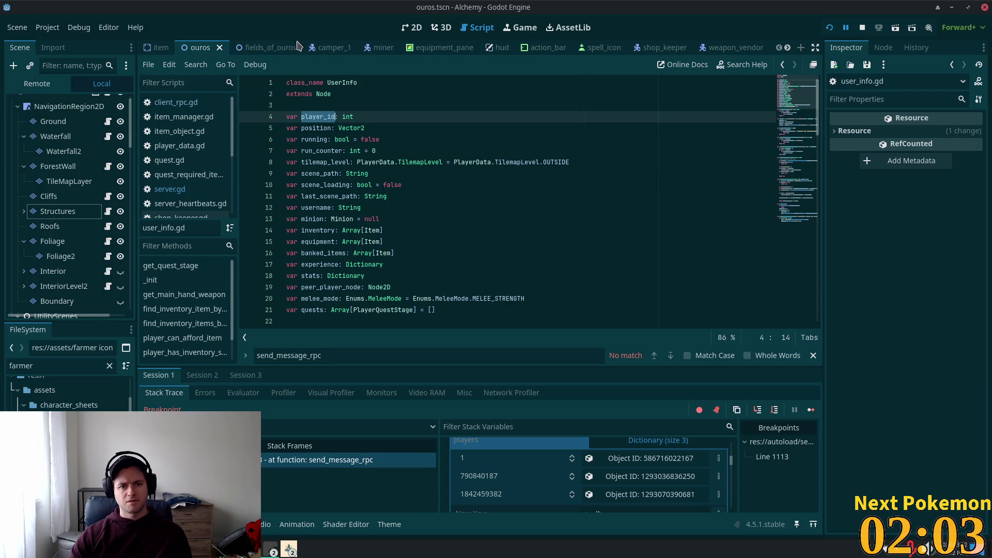
click(172, 191)
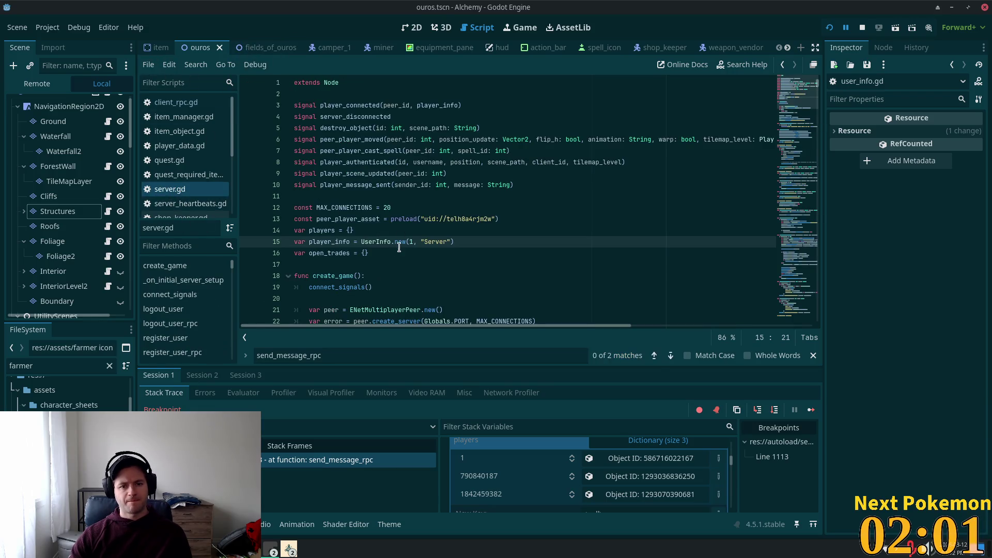
scroll(617, 144, down, 5)
click(617, 144)
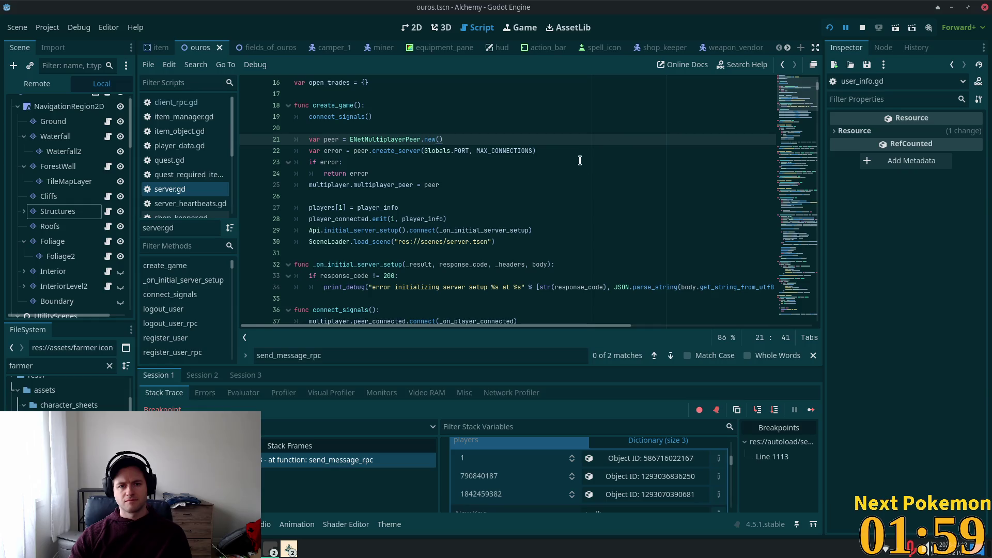
key(ctrl+f)
text(player))
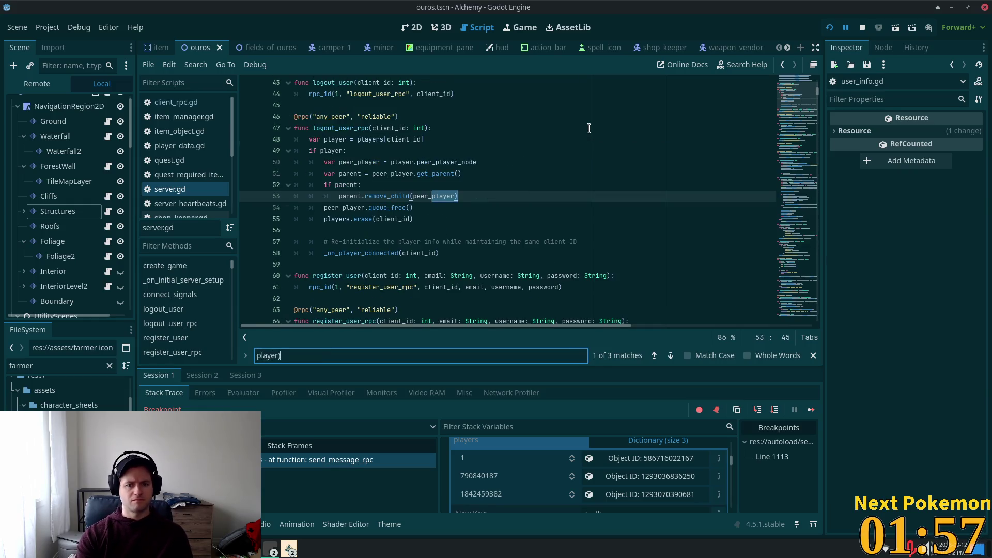
text(iuid)
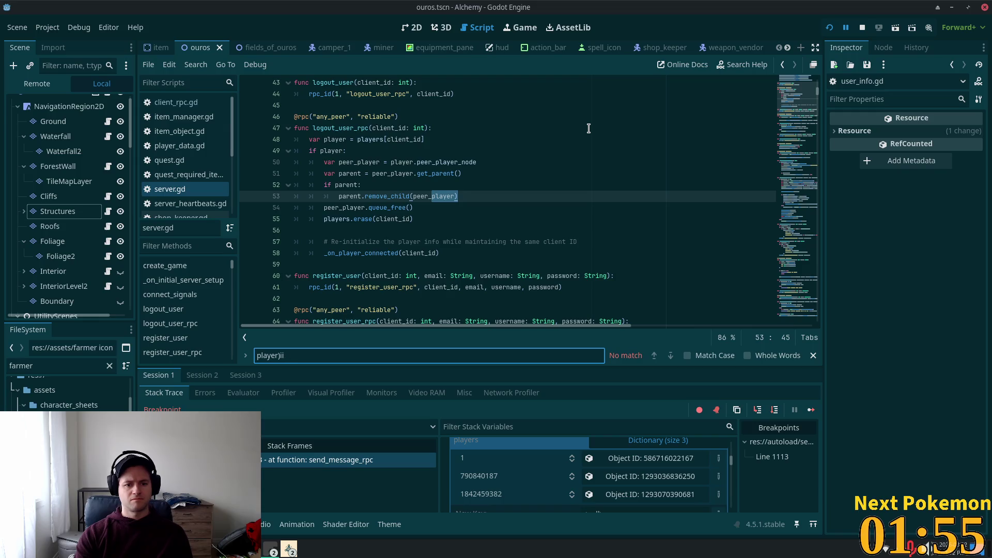
key(BackSpace)
key(BackSpace)
text(_id)
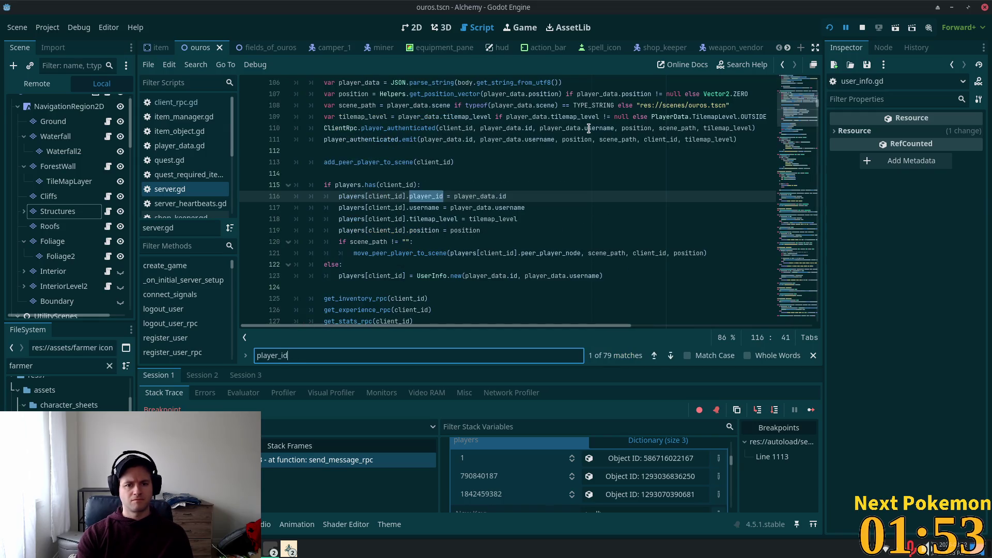
key(Return)
key(Return)
key(Return)
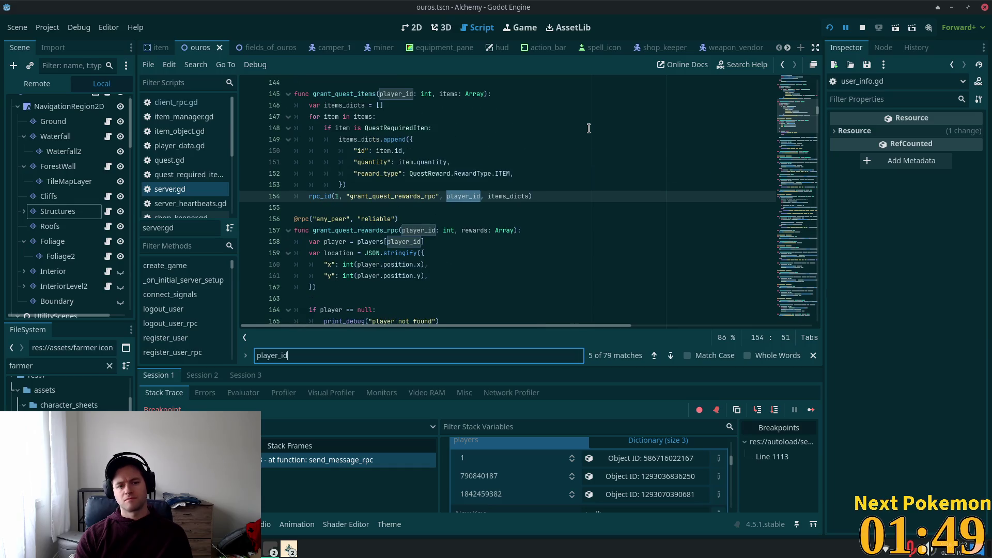
text(!-)
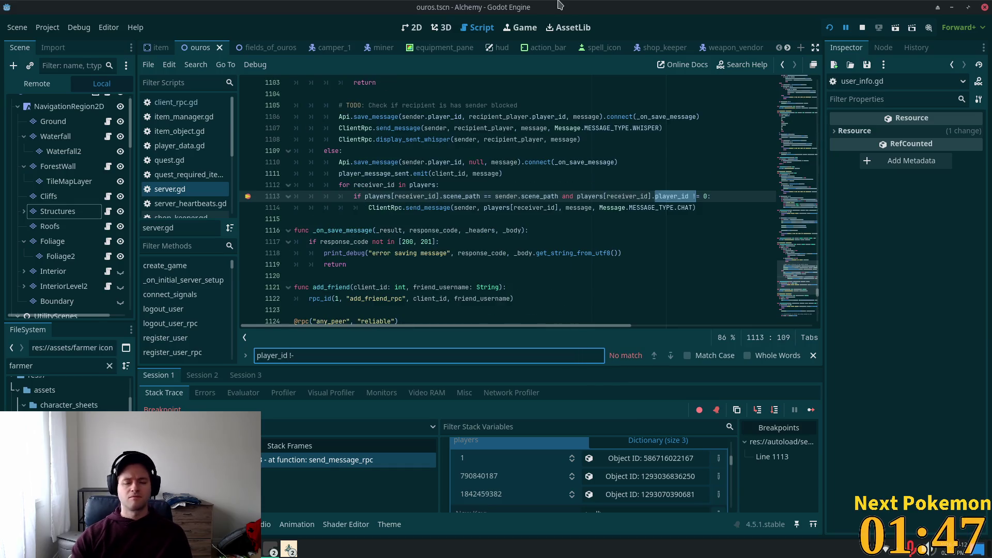
Remove the line 1113 breakpoint and resume the paused game
click(521, 197)
click(248, 196)
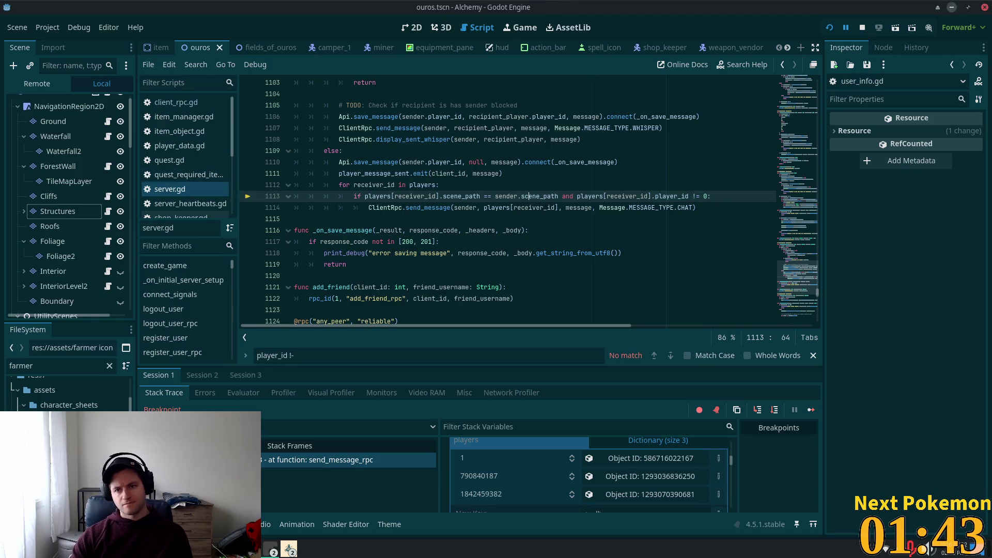
click(848, 27)
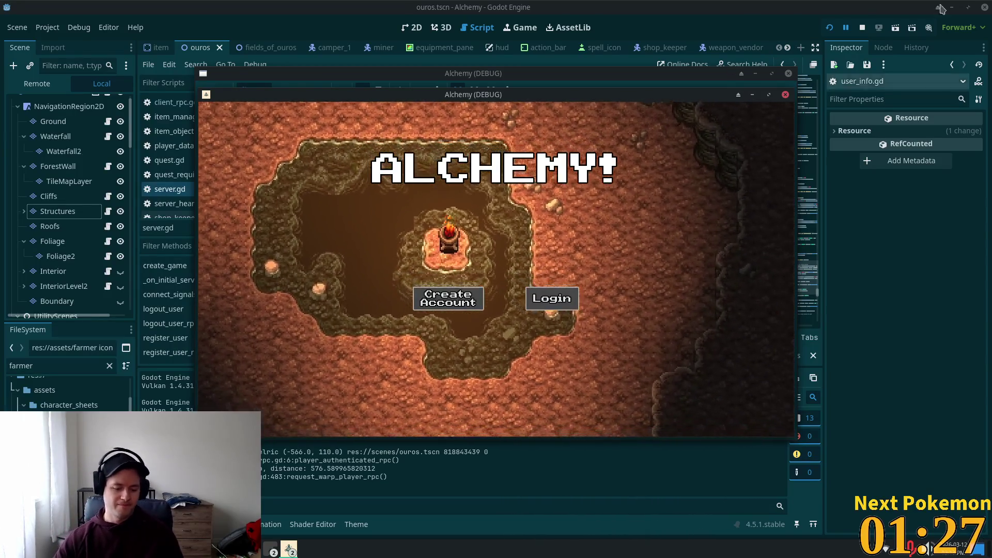
Send the chat message 'hi' from the logged-in game window at Ouros
drag(559, 100, 453, 162)
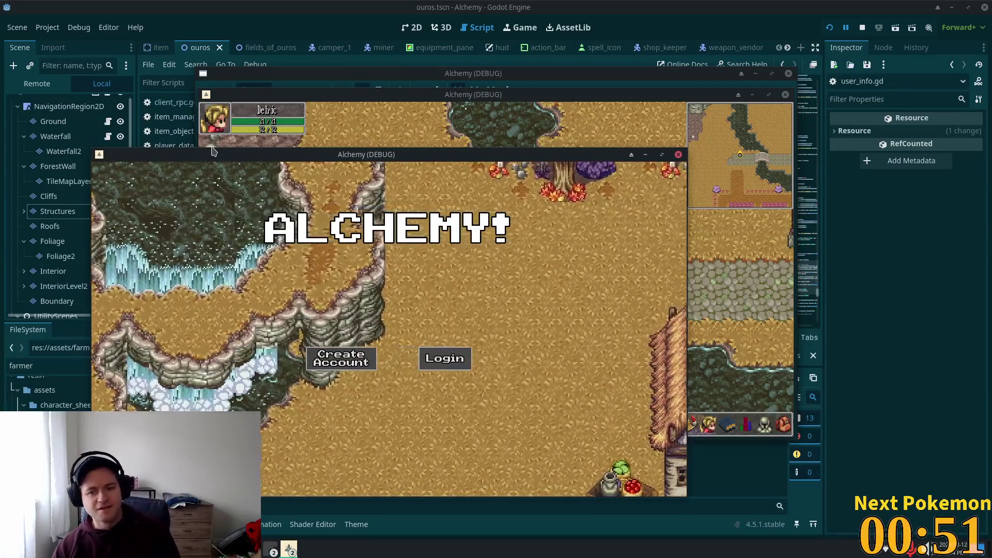
click(380, 107)
text(hi)
key(Return)
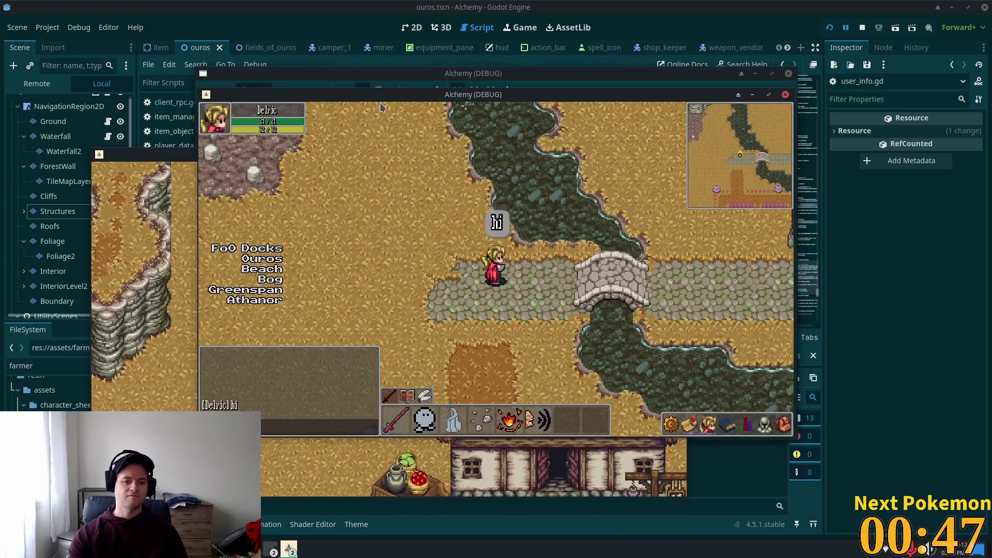
Walk the character north from the docks into the red-roofed smithy toward the shop counter
key(Right)
key(Up)
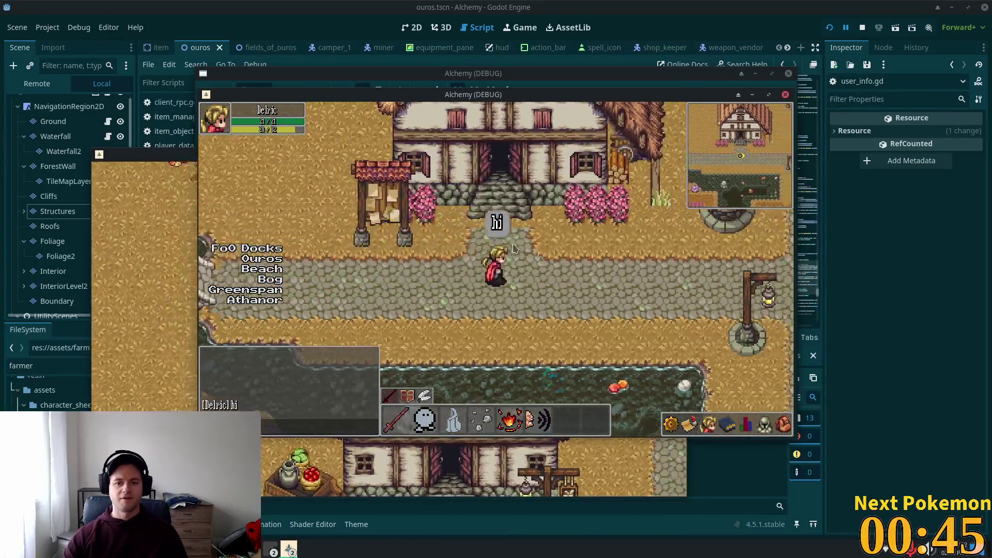
key(Up)
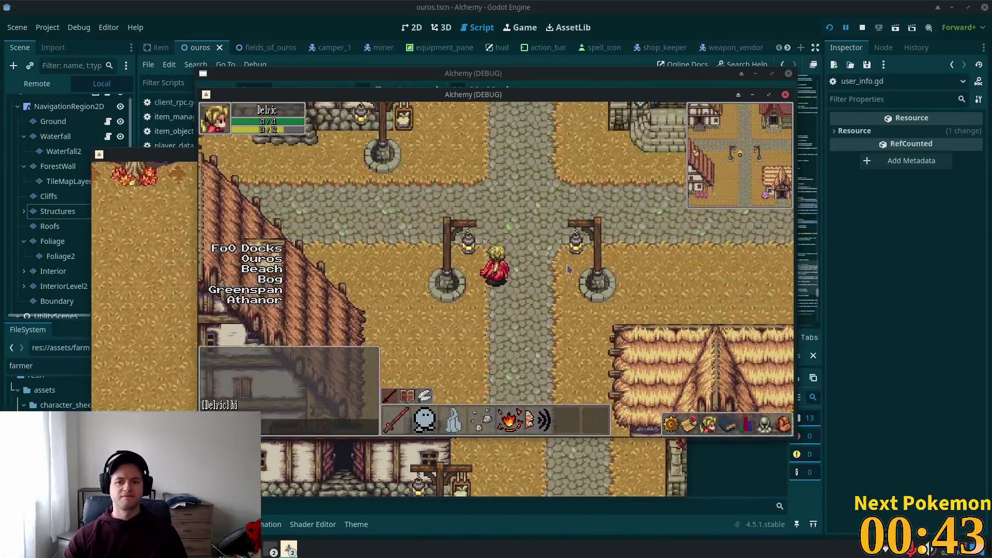
key(Up)
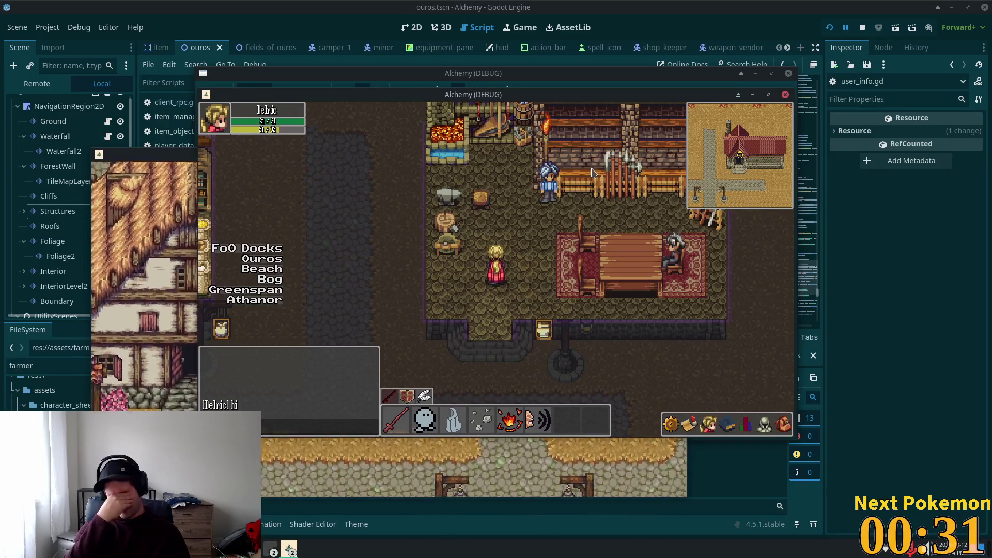
click(563, 147)
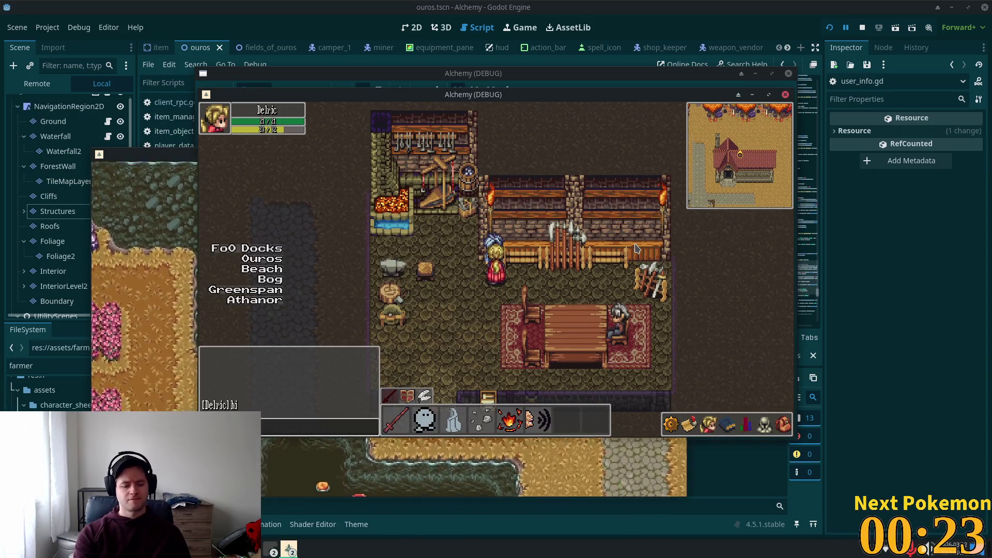
Send 'hi' and then 'yeah dude come on' in chat so the vendor opens the Shop
text(hi)
key(Return)
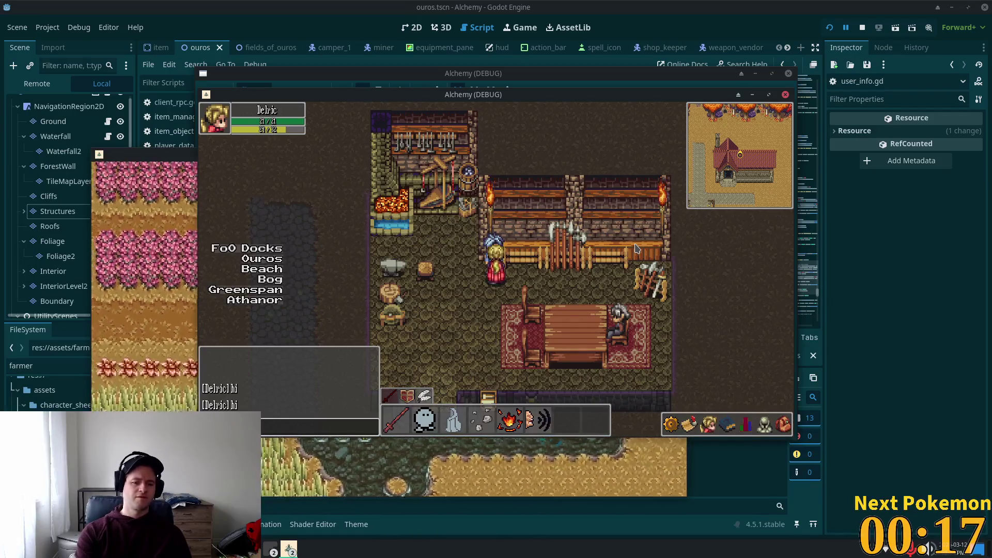
text(yeah dude come on)
key(Return)
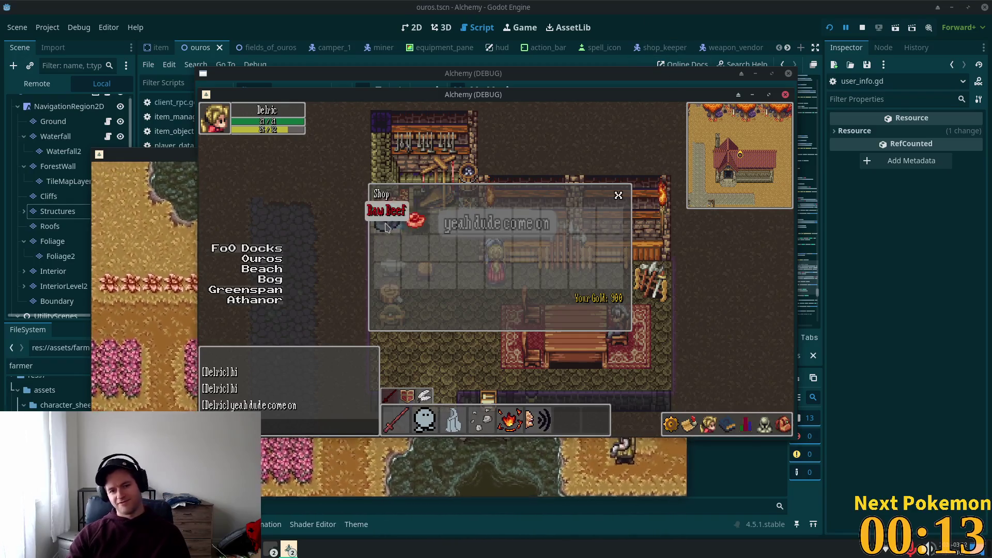
Close and reopen the vendor's Shop window a few times by clicking the vendor, ending with it closed
click(619, 195)
click(496, 255)
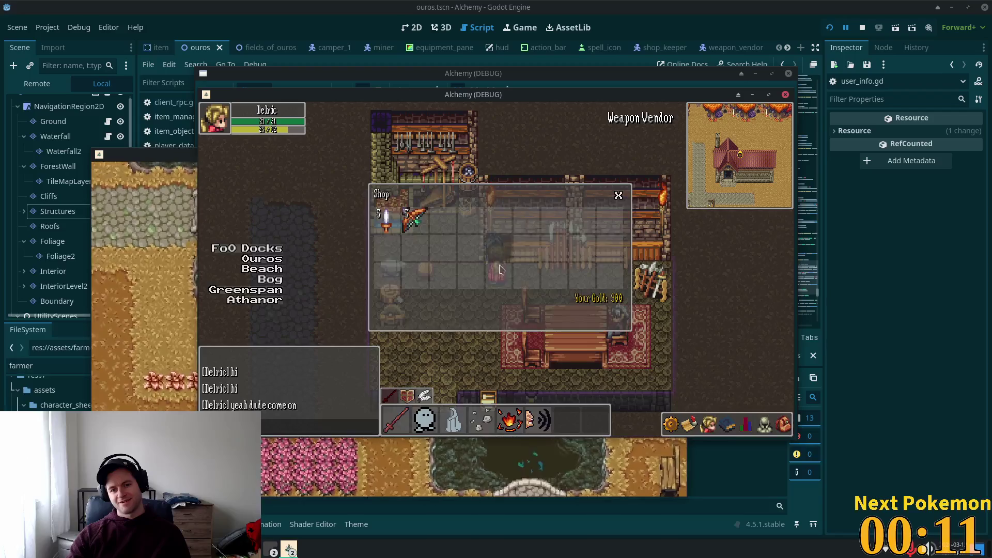
click(618, 195)
click(529, 244)
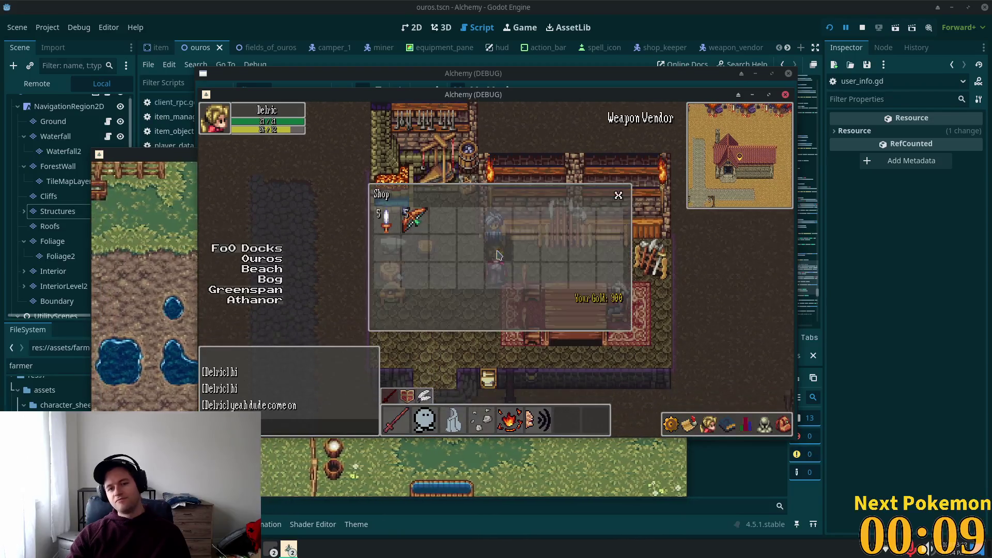
click(618, 196)
Walk out and back up to the shopkeeper, then chat 'hi' and 'yes' to reopen the Shop
key(s)
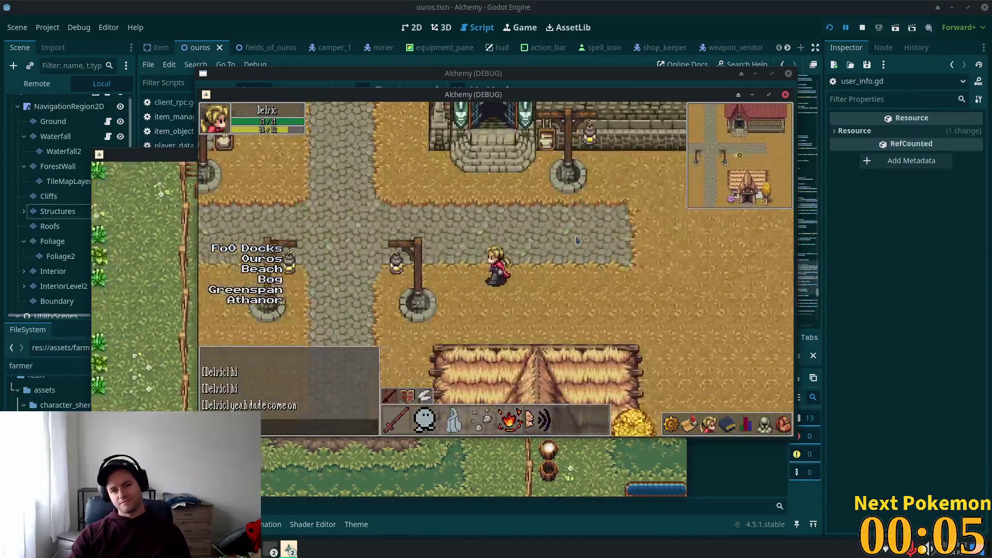
key(w)
key(d)
key(w)
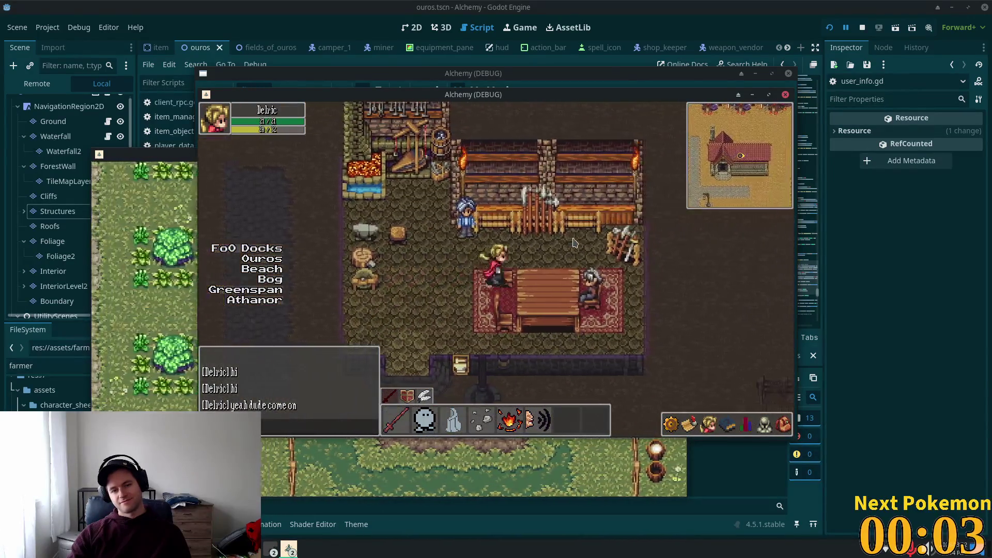
text(hi)
key(Return)
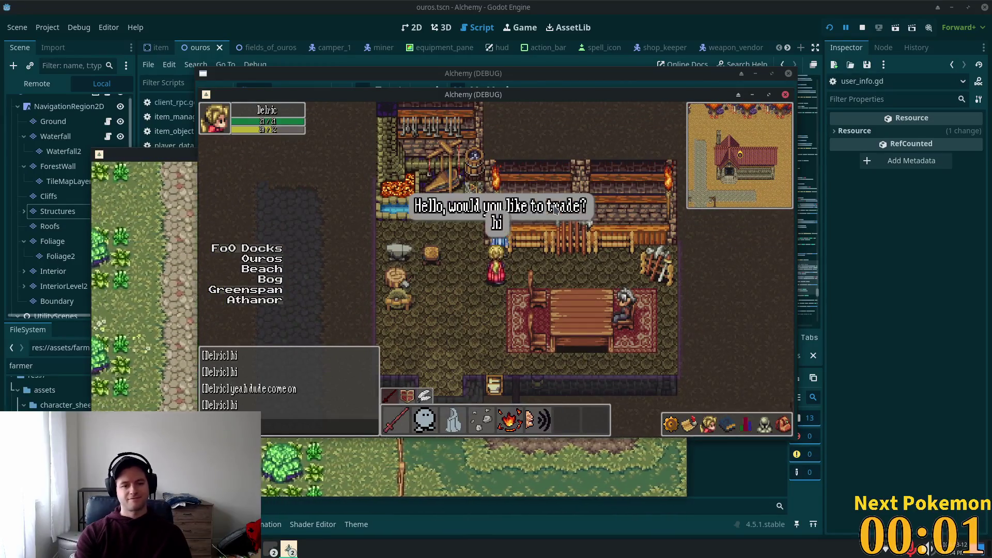
text(s)
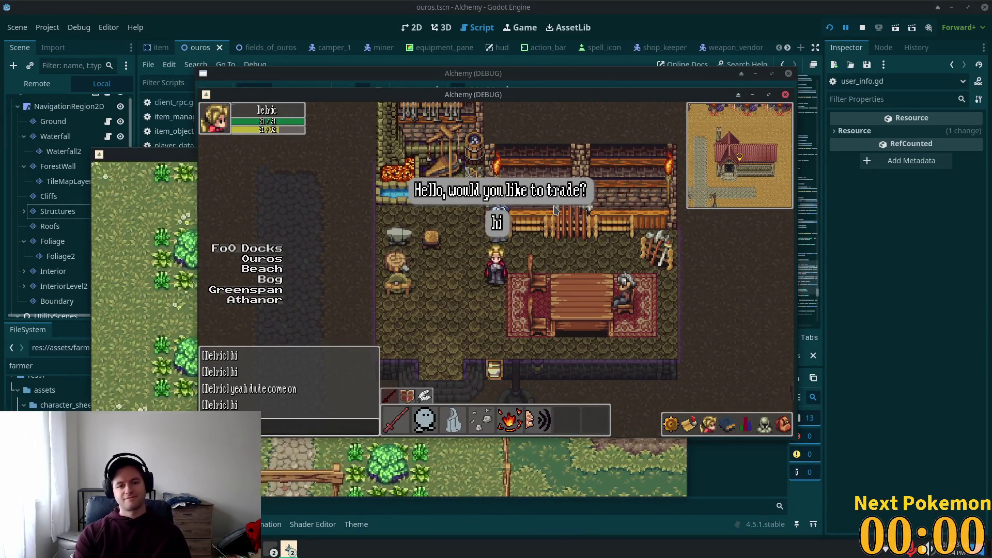
text(yes)
key(Return)
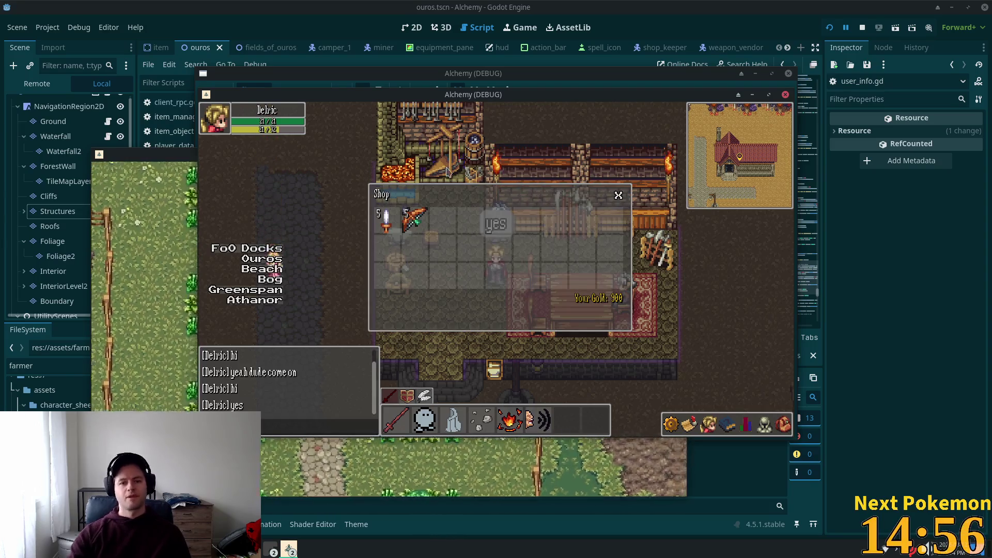
Close the Shop, walk out the door to the left of the building, and stop the game
key(Escape)
key(s)
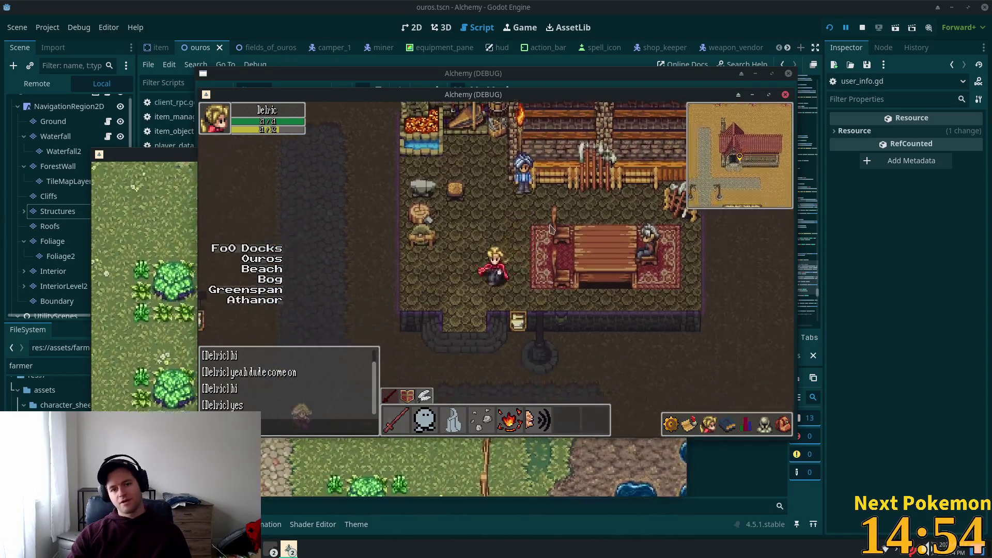
key(s)
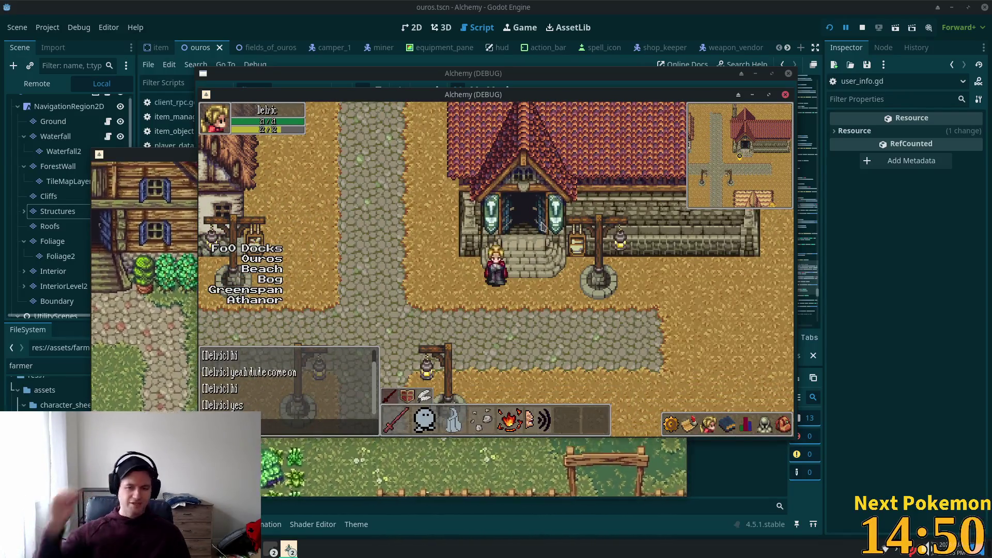
key(a)
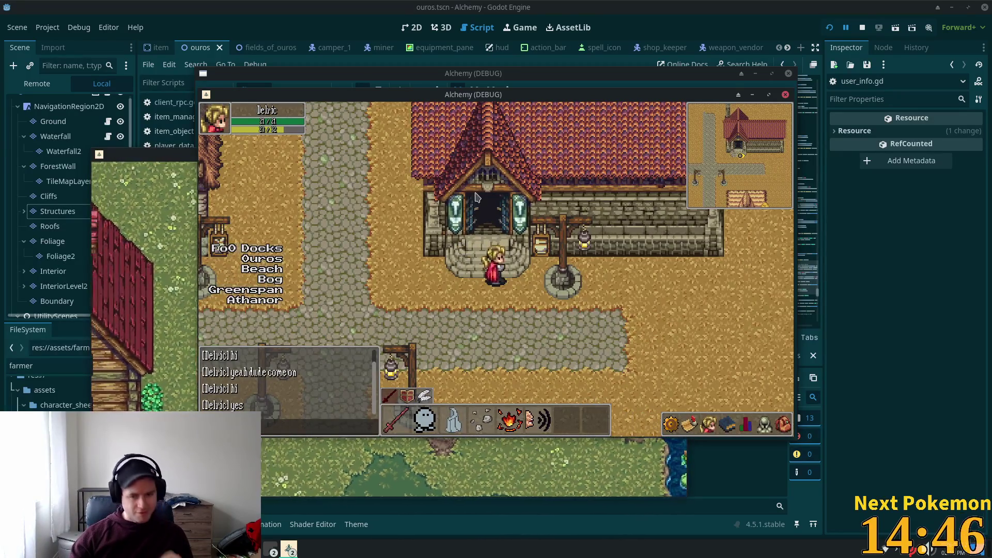
click(830, 29)
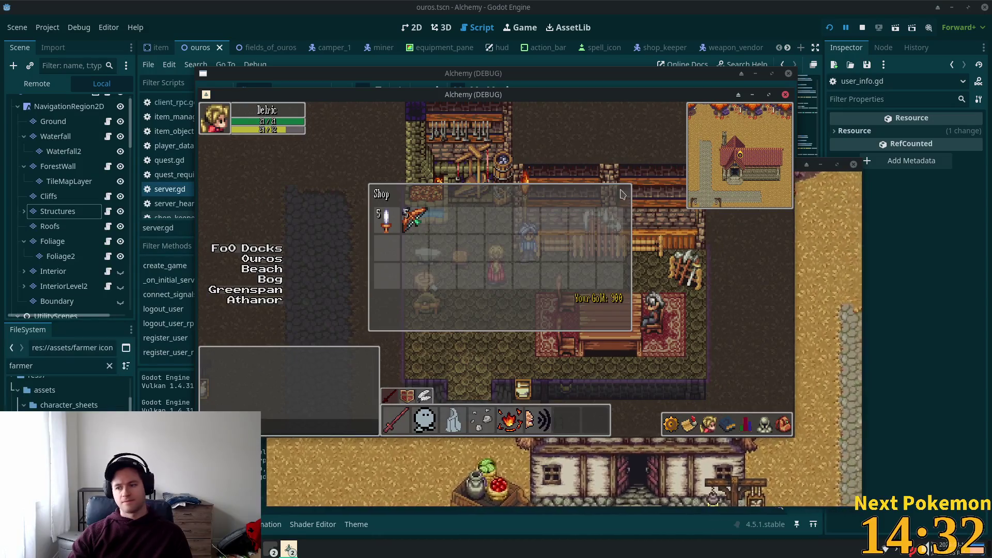
Close the vendor's Shop panel in the relaunched game
click(618, 195)
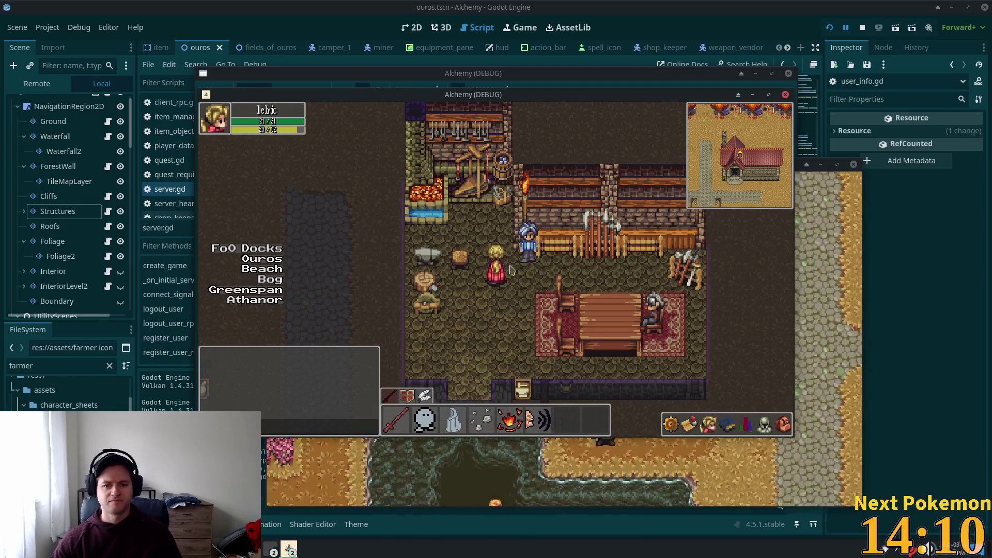
Walk out of the smithy door and along the town road
key(Up)
key(Left)
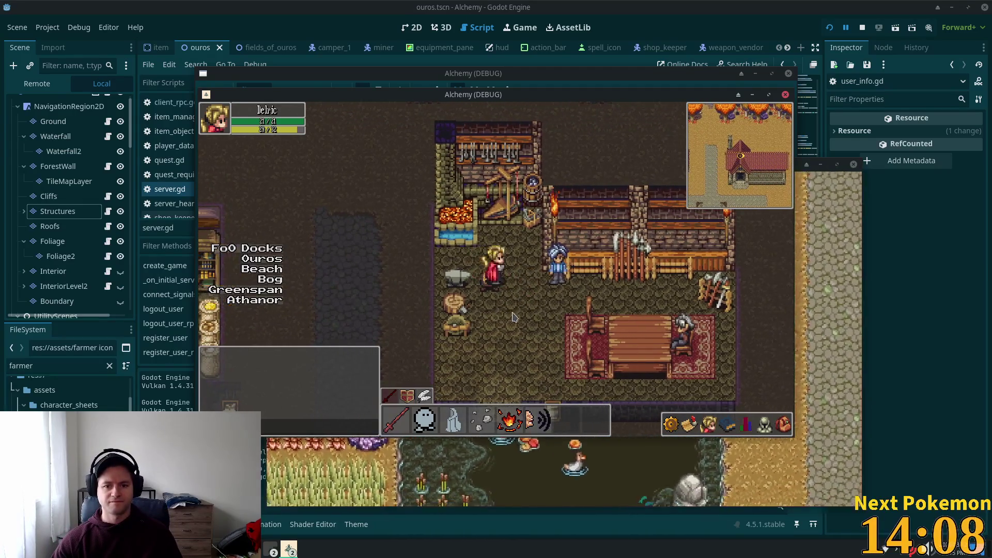
key(Down)
key(Left)
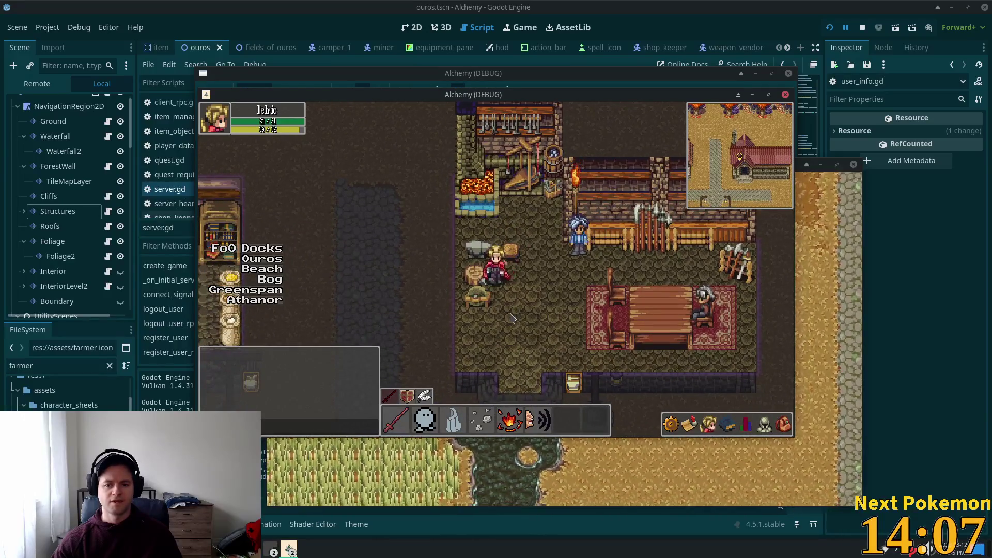
key(Down)
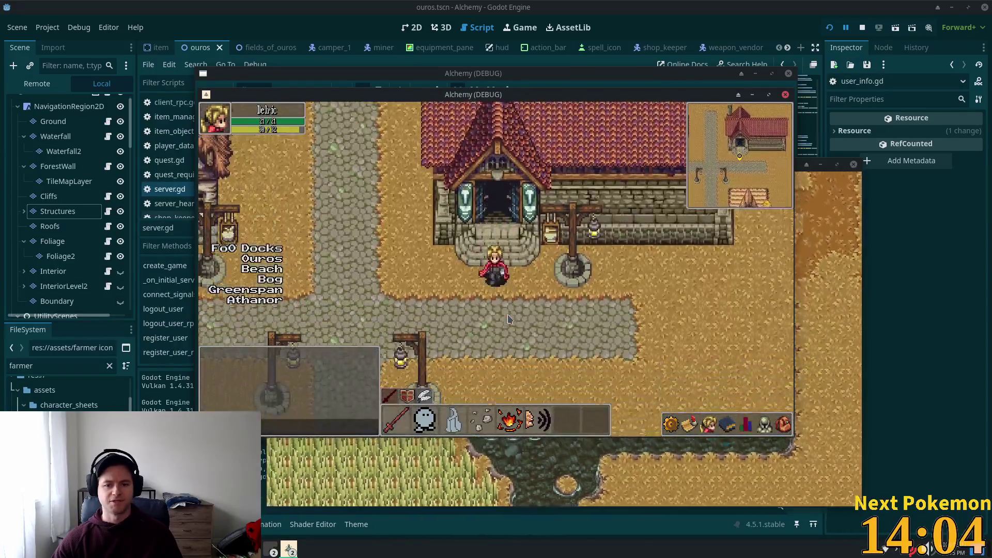
key(Left)
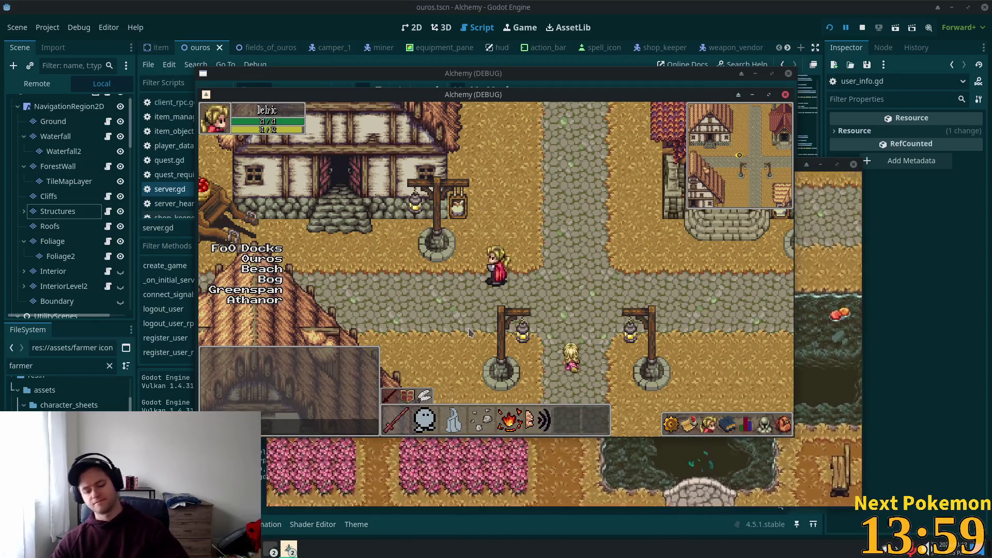
key(Left)
key(Left)
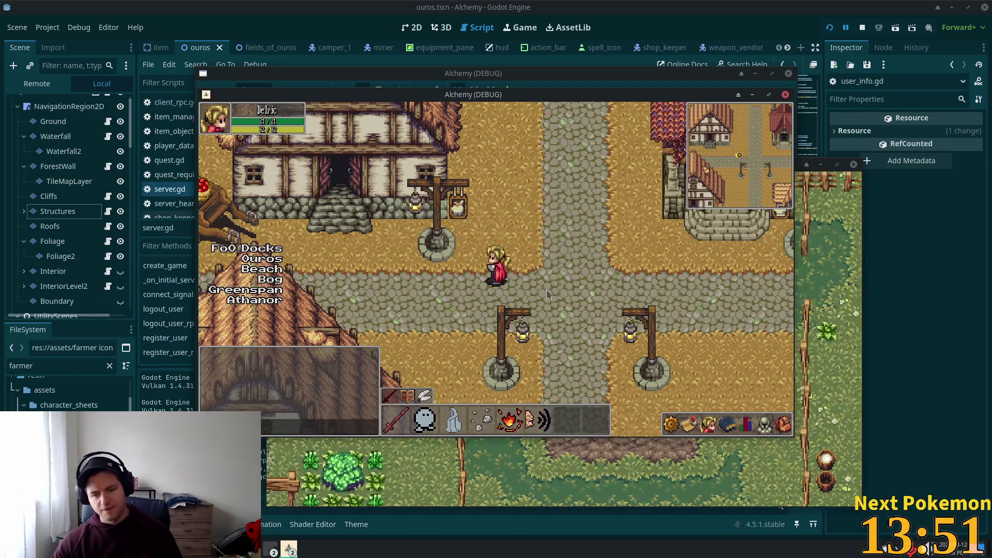
Enter the next red-roofed building, circle its table near the Miner, and return to the door
key(Right)
key(Up)
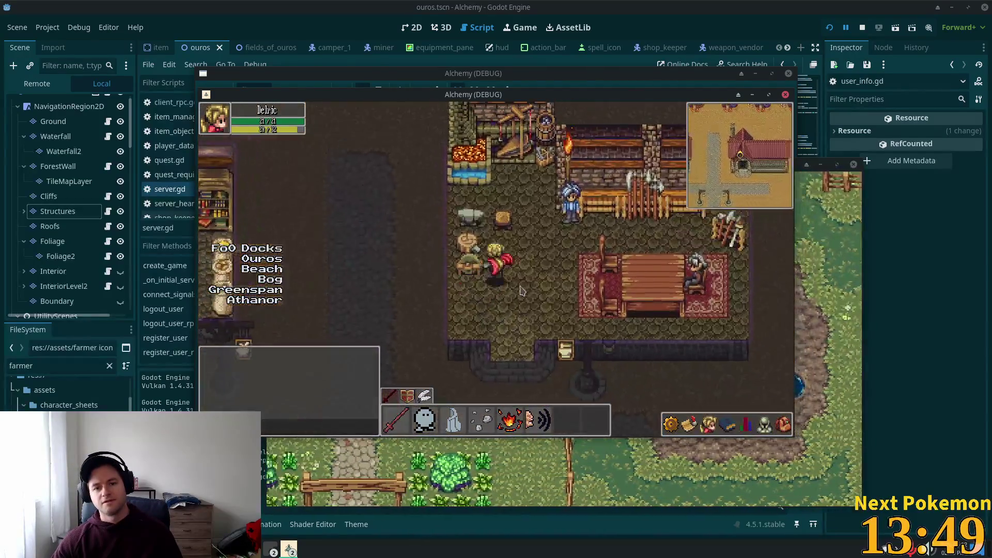
key(Right)
key(Down)
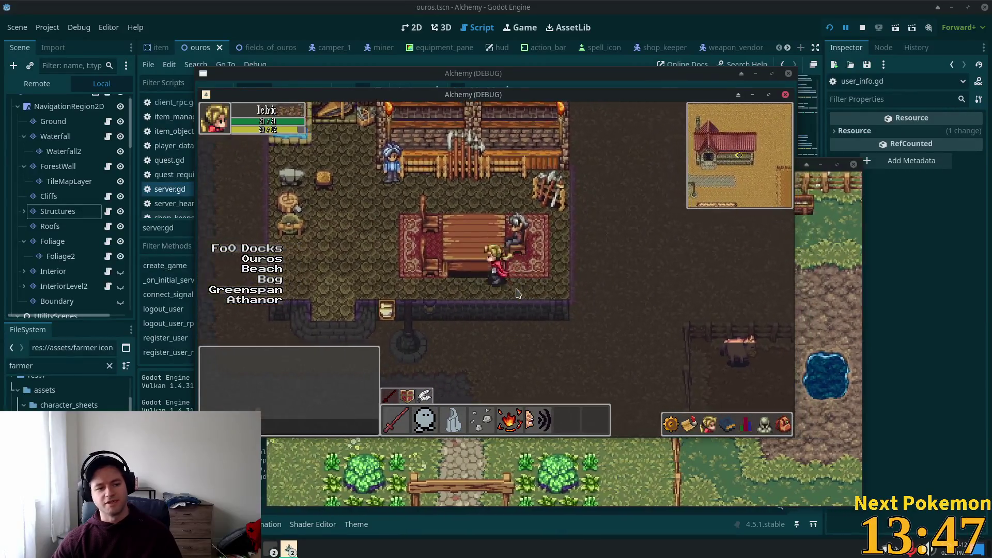
key(Up)
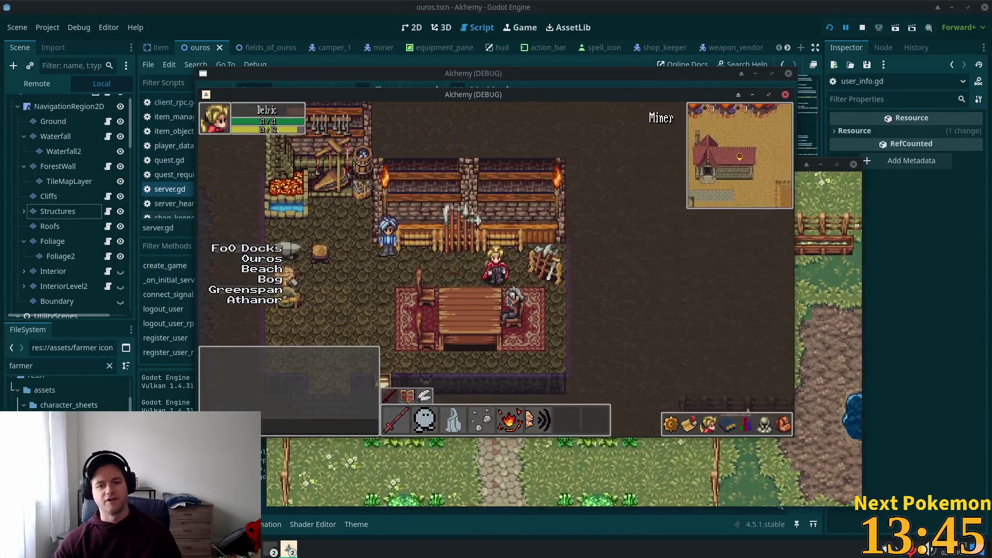
key(Down)
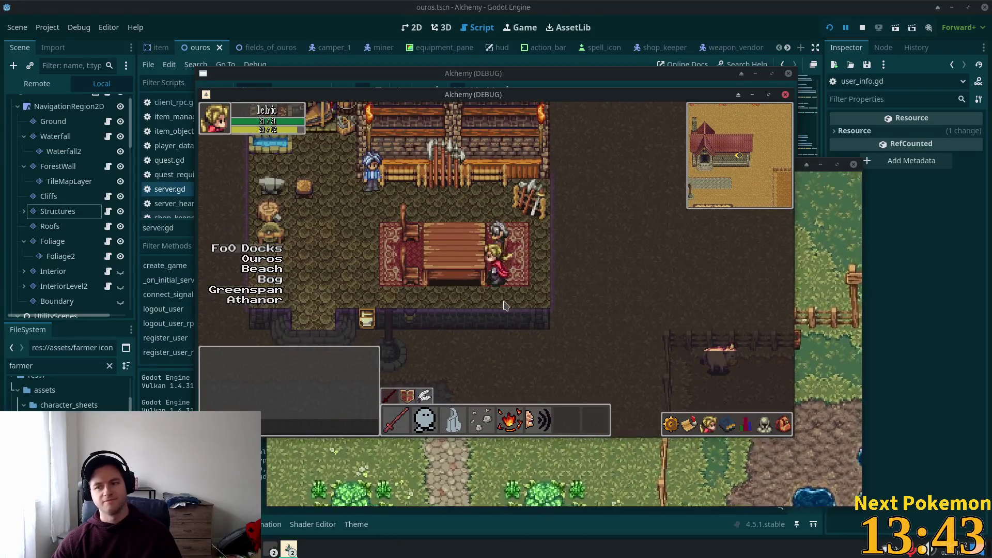
key(Up)
key(Right)
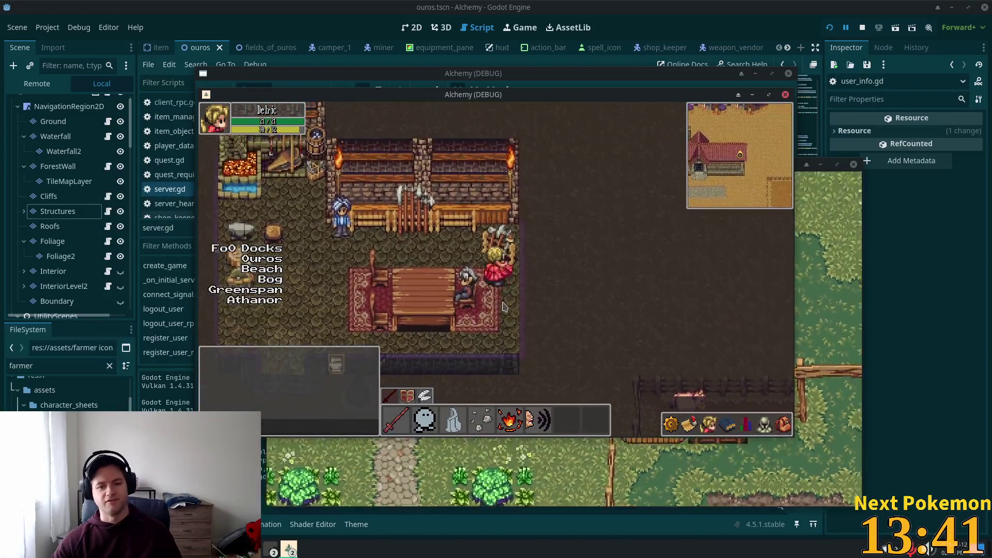
key(Down)
key(Left)
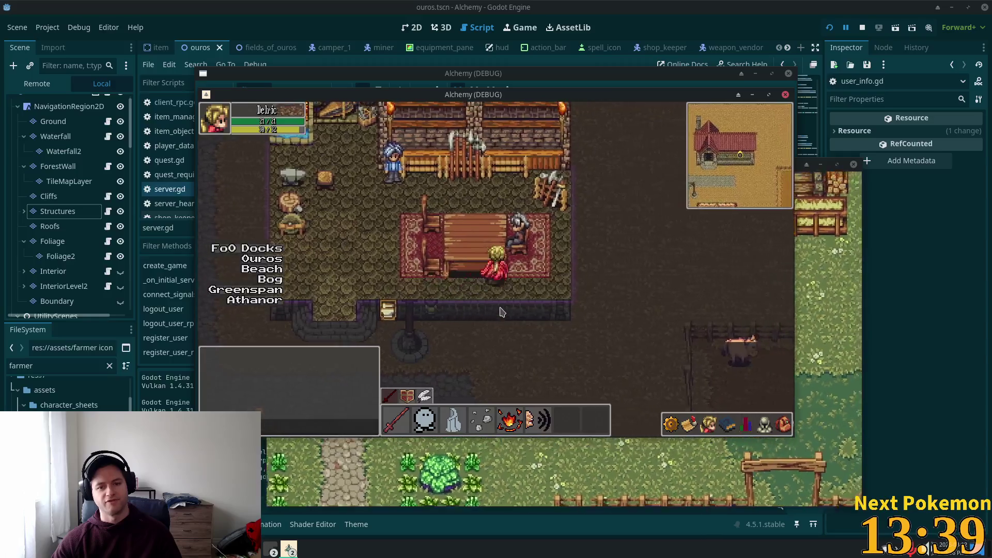
key(Down)
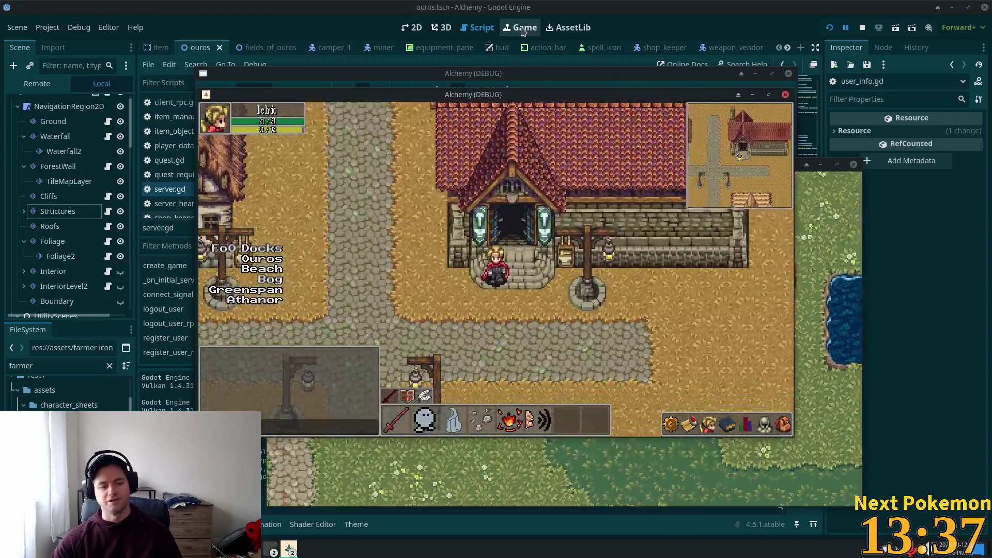
Walk across the stone bridge into the large house, then back out toward the well
key(Down)
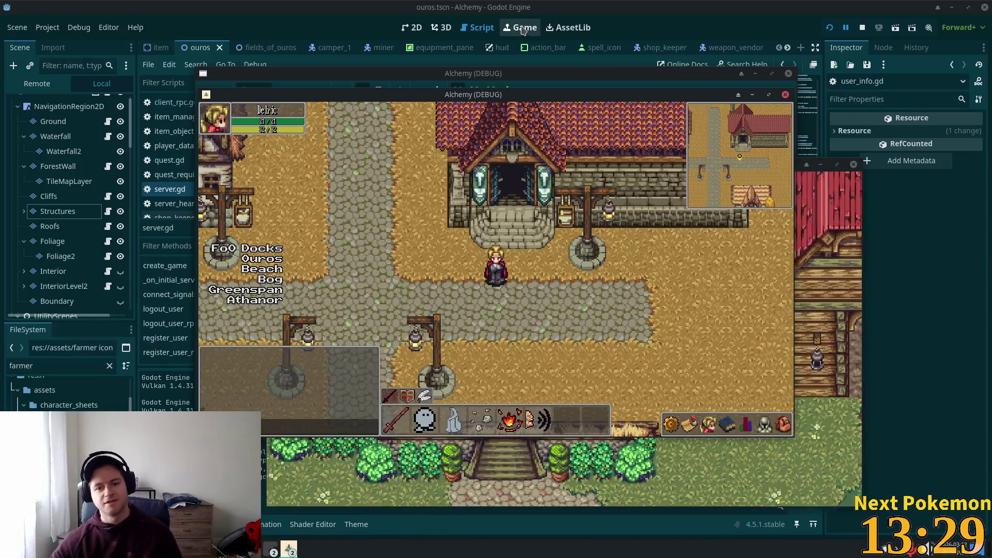
key(Down)
key(Left)
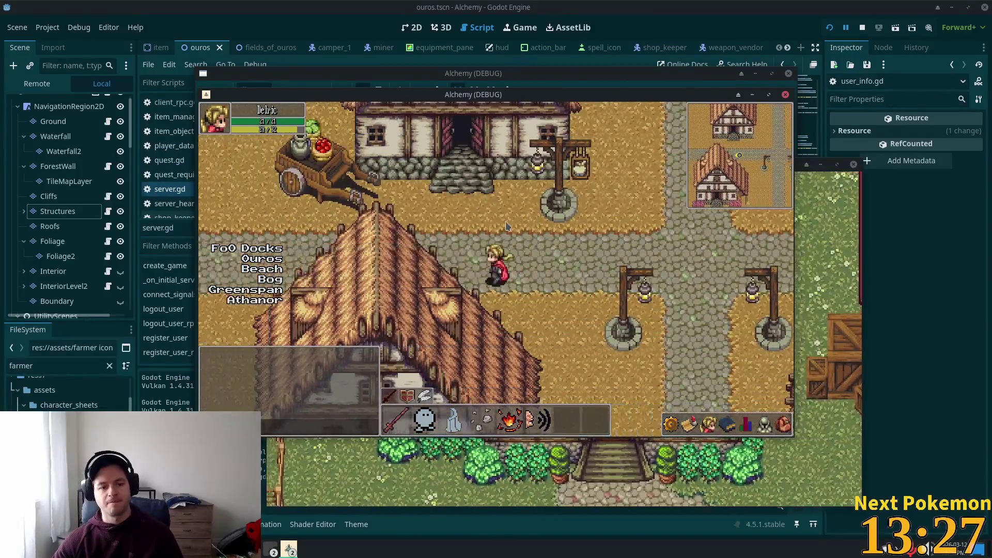
key(Left)
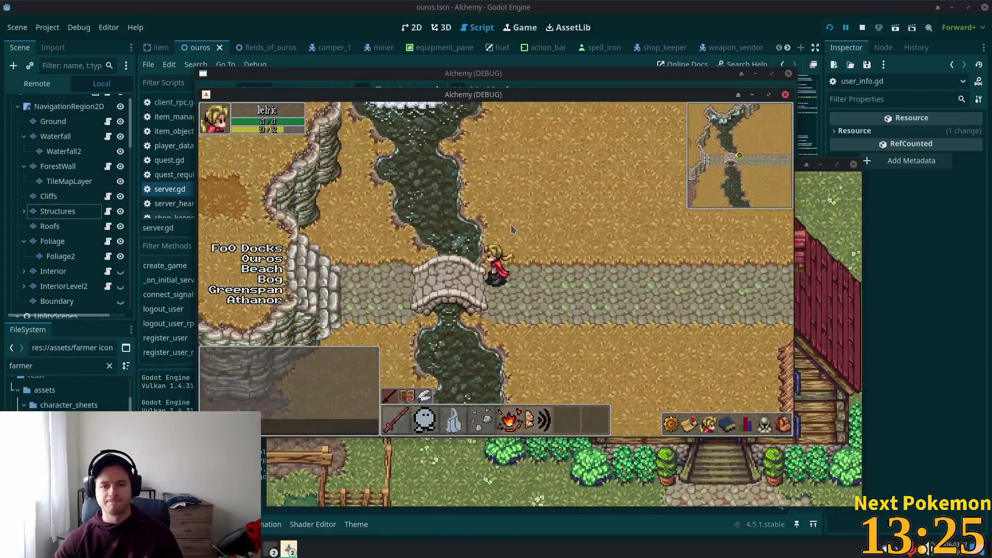
key(Right)
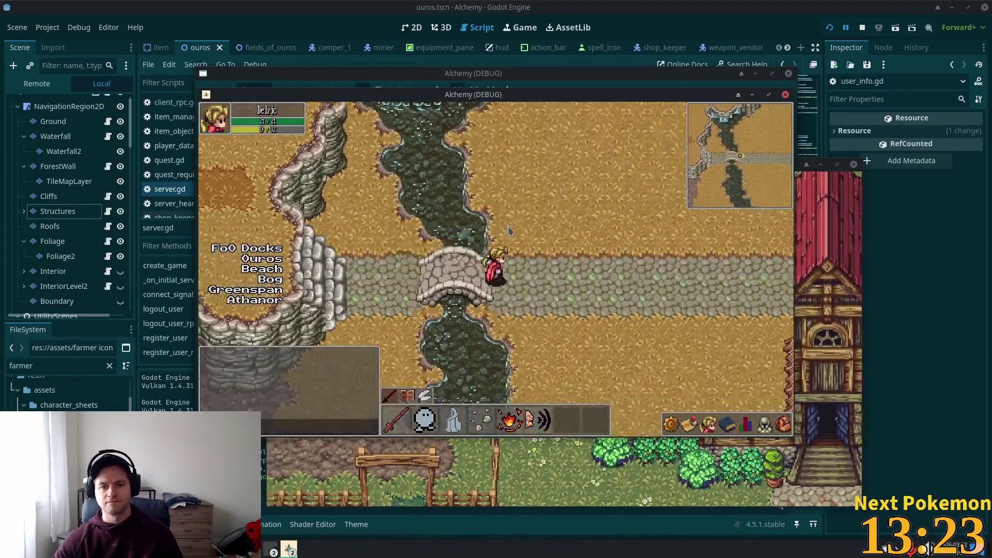
key(Down)
key(Up)
key(Right)
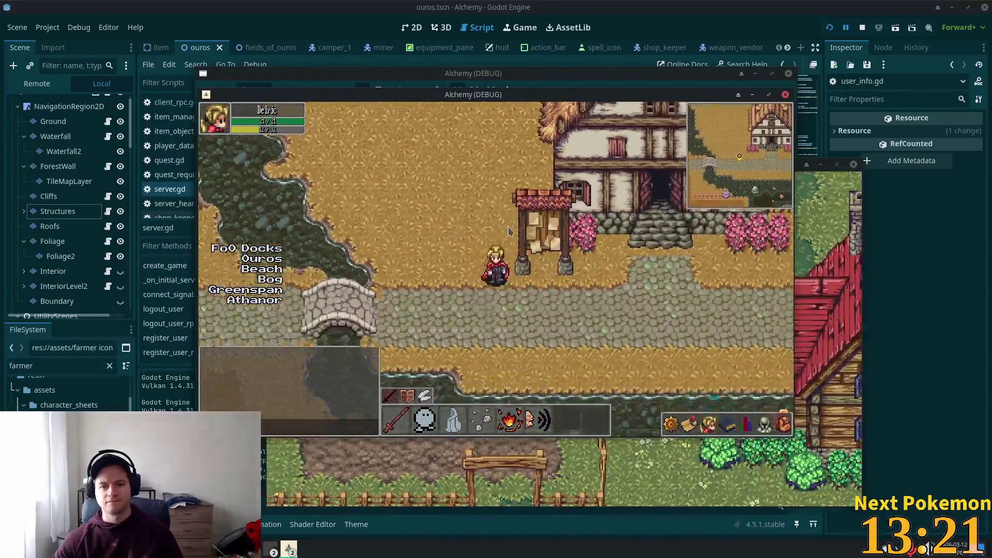
key(Up)
key(Down)
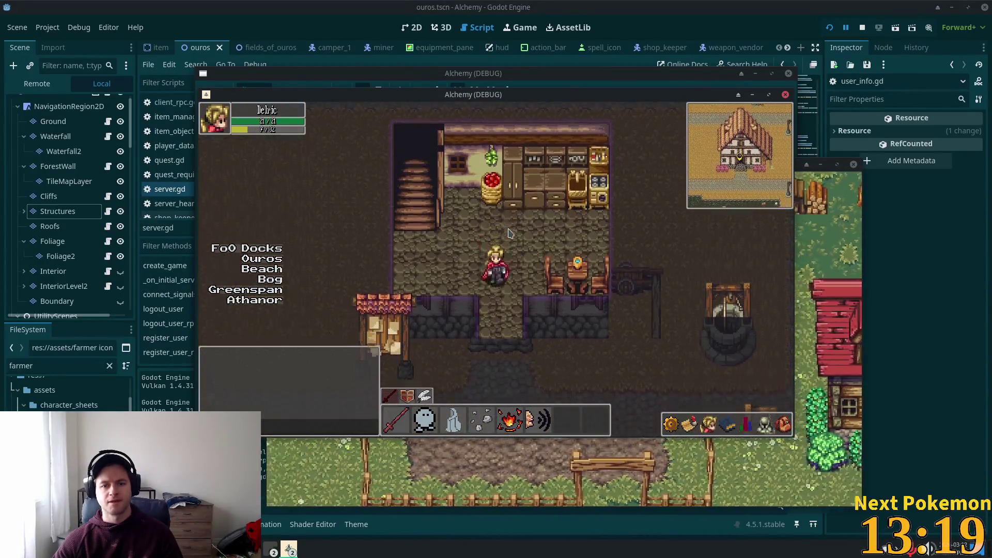
key(Down)
key(Right)
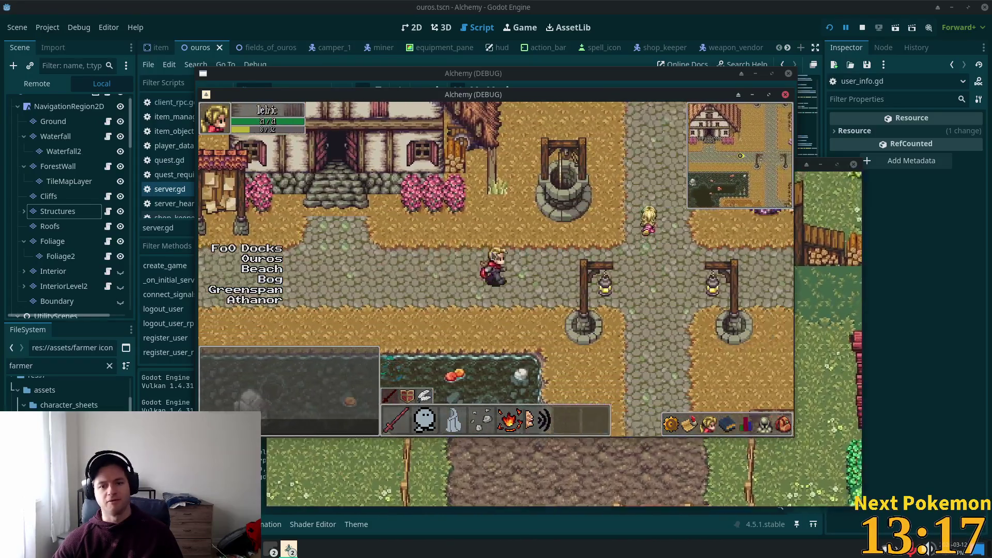
Follow the cobbled path into the stone-stepped house and walk back out to the street
key(Down)
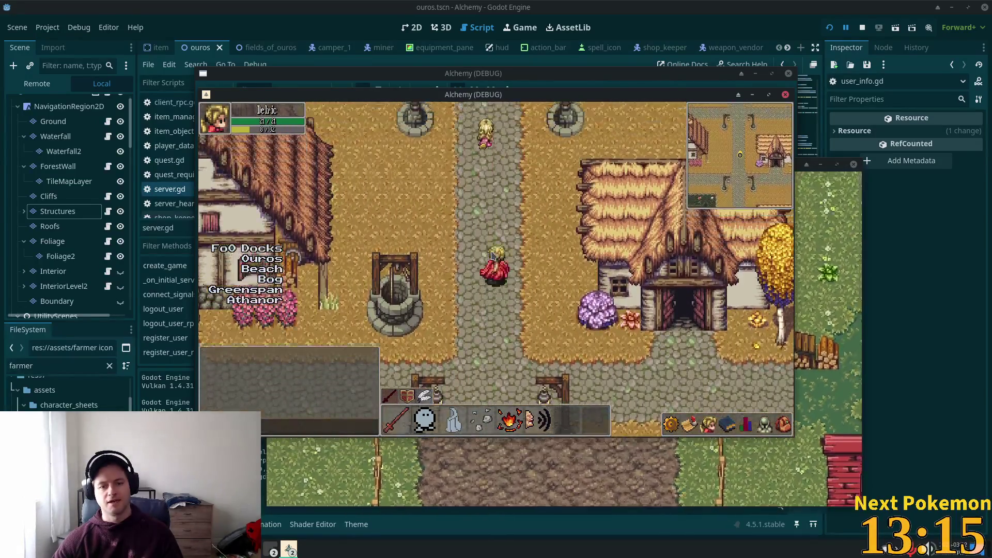
key(Up)
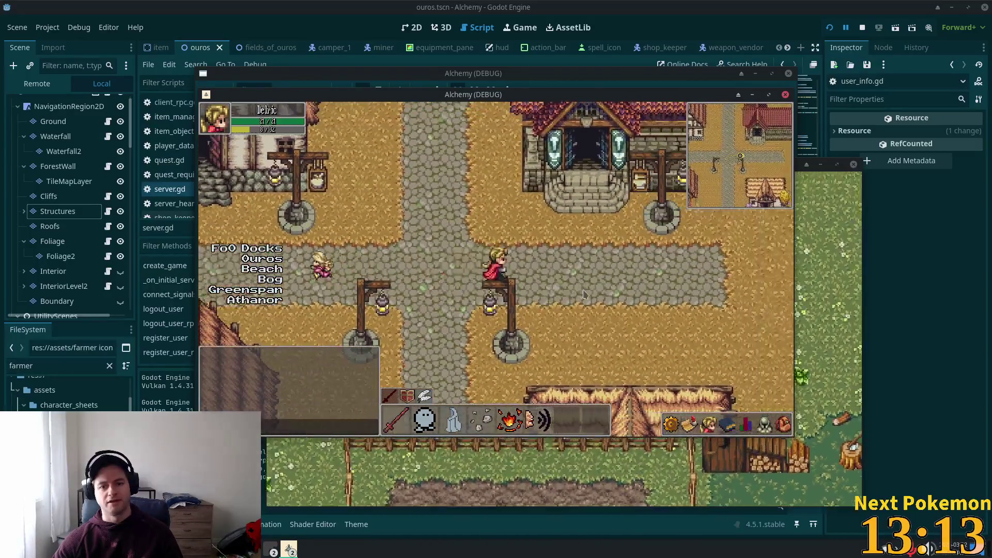
key(Down)
key(Left)
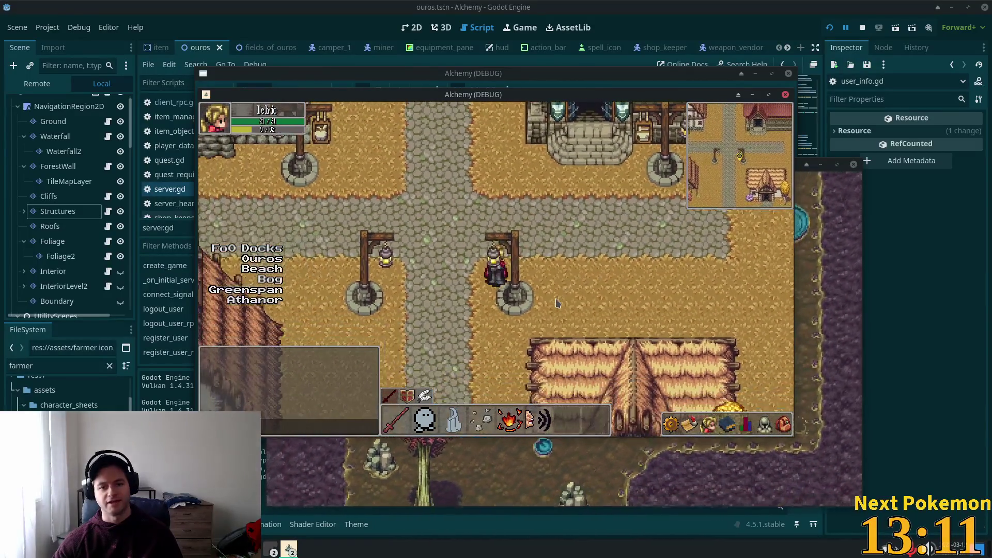
key(Left)
key(Down)
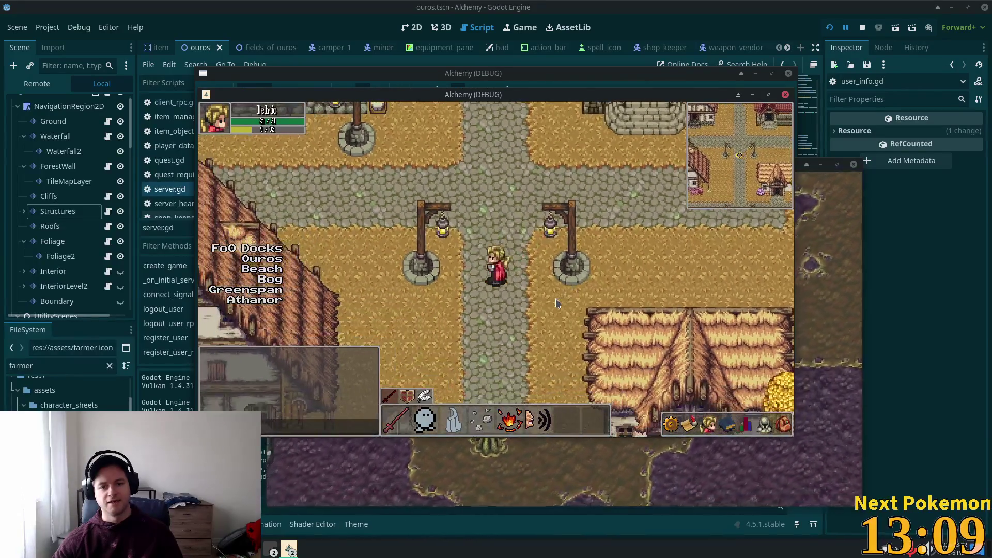
key(Up)
key(Right)
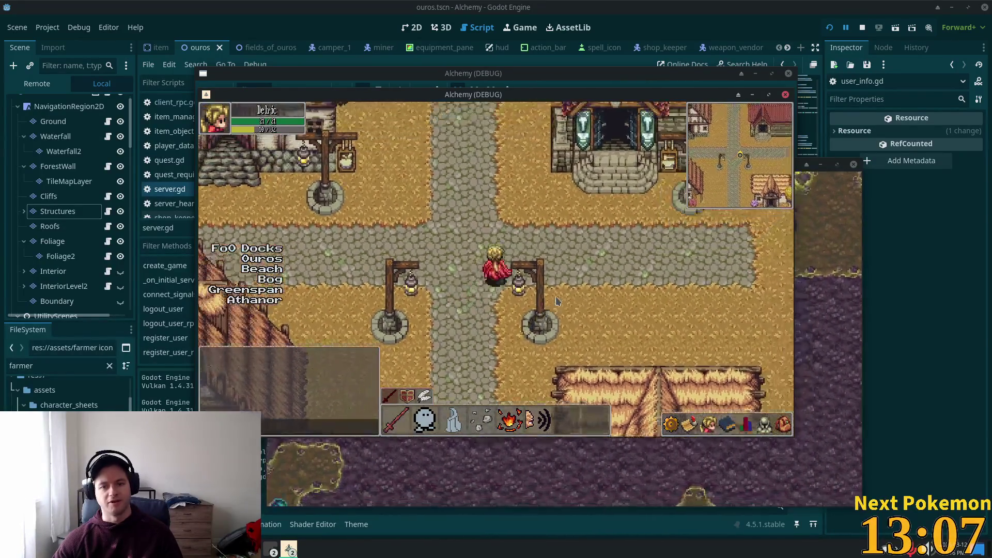
key(Up)
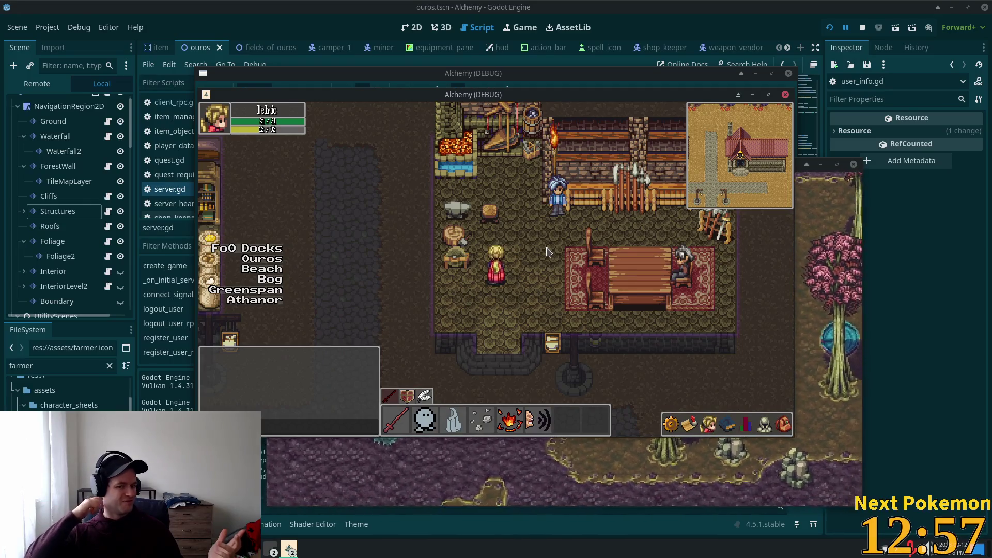
key(Down)
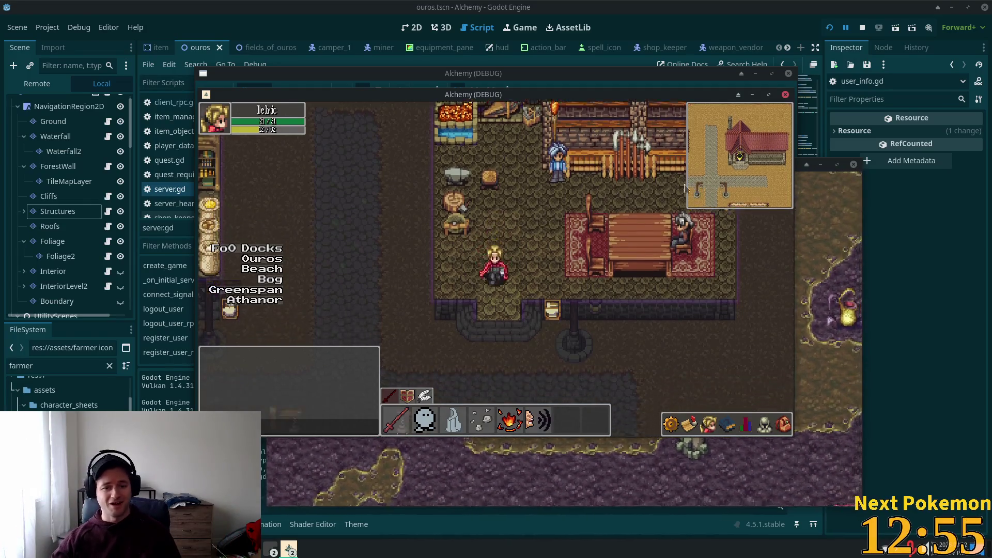
Walk west over the bridge onto the cliffs, then back east and south past the well
key(Left)
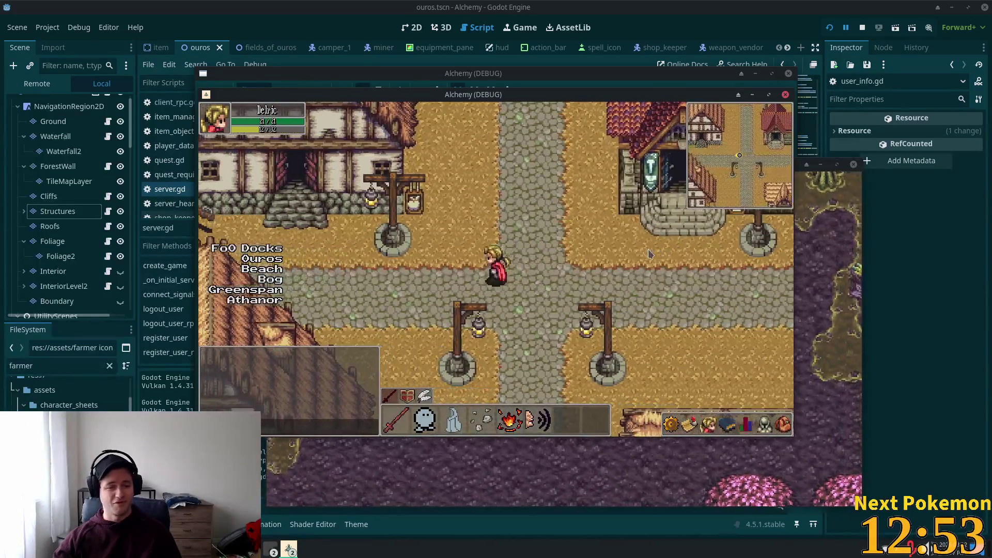
key(Left)
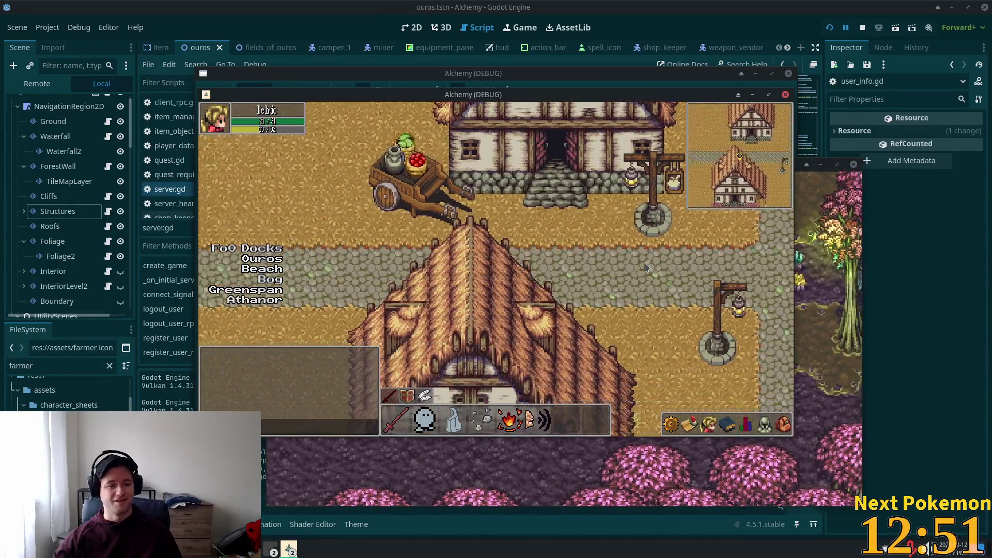
key(Left)
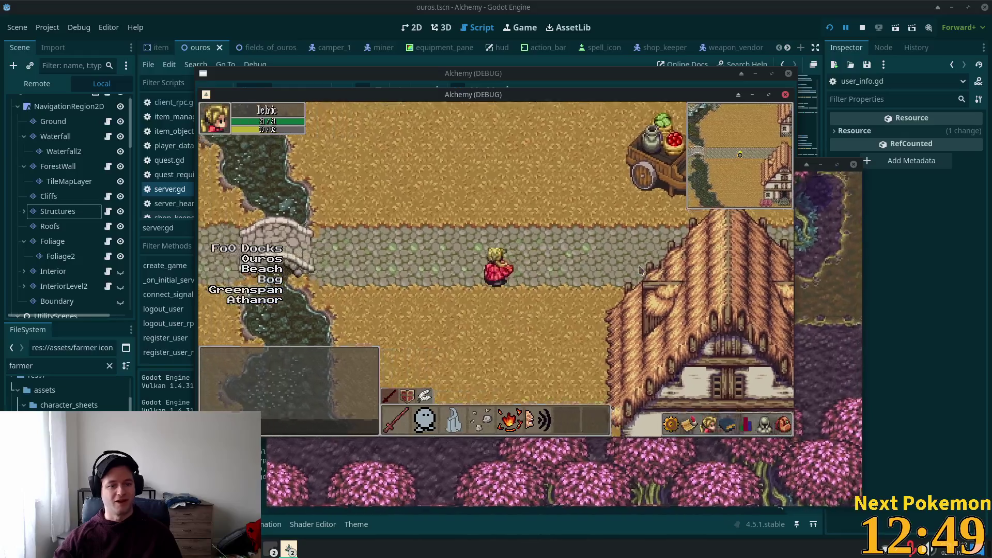
key(Left)
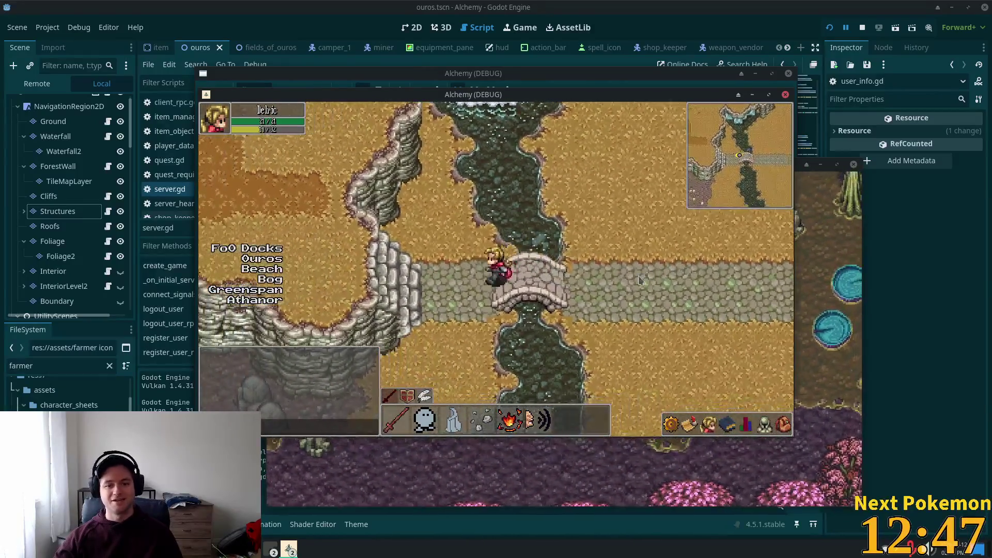
key(Right)
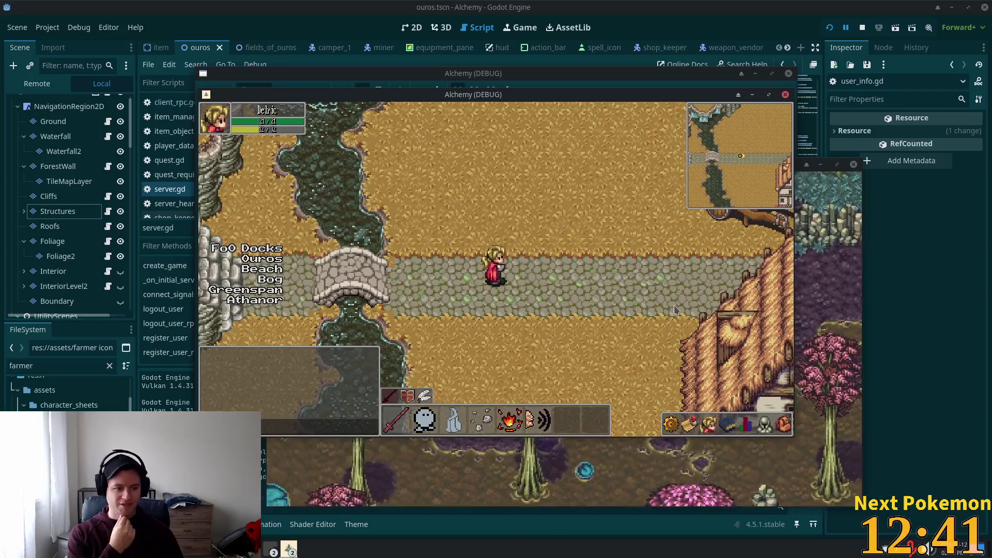
key(Right)
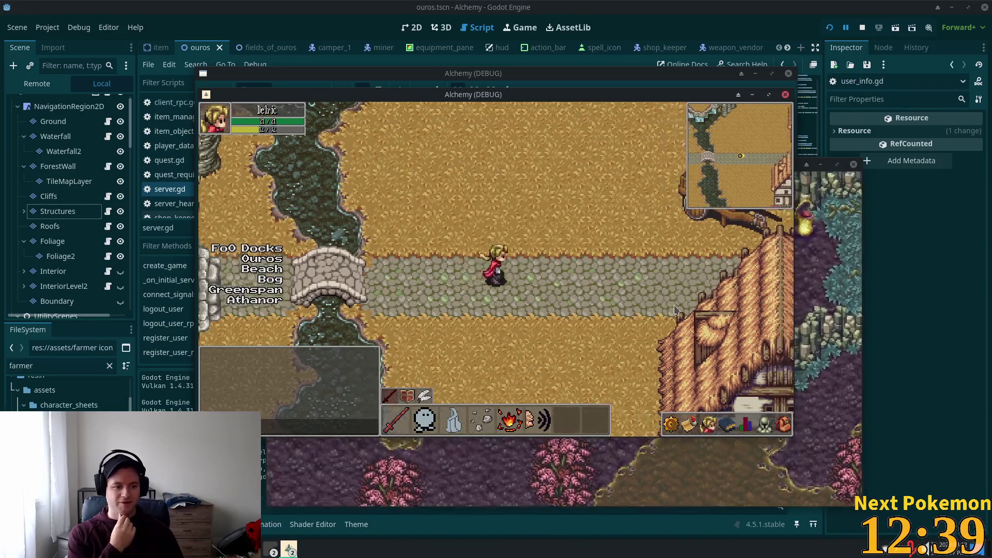
key(Right)
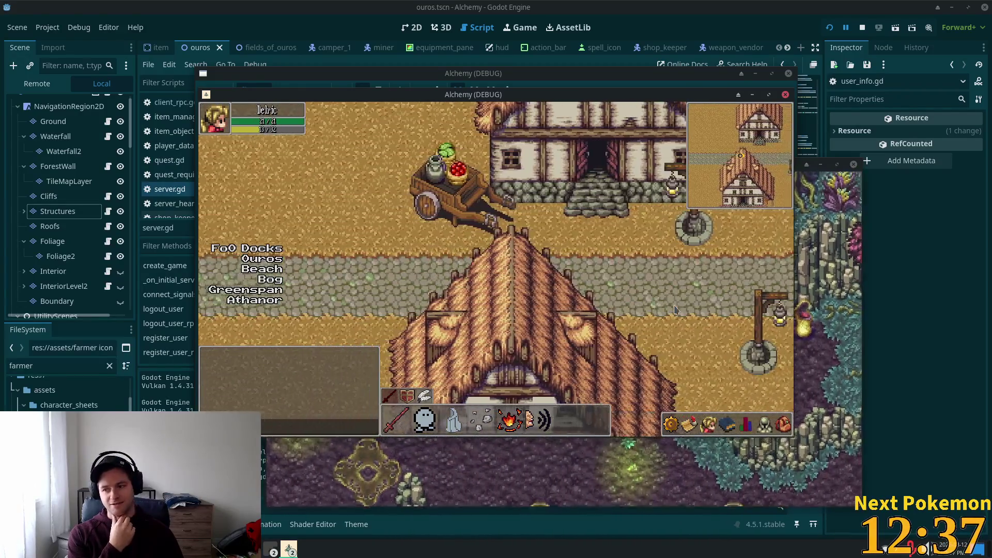
key(Down)
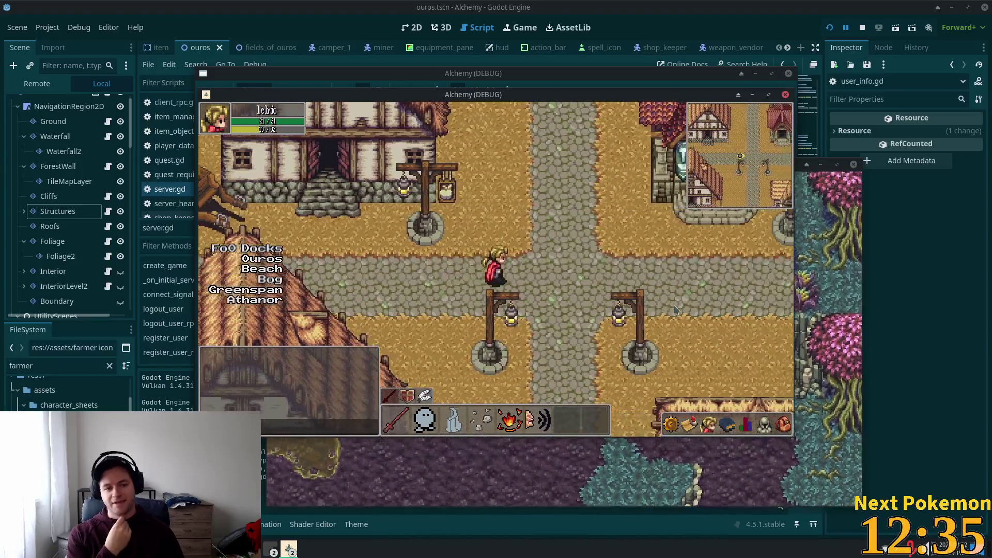
key(Down)
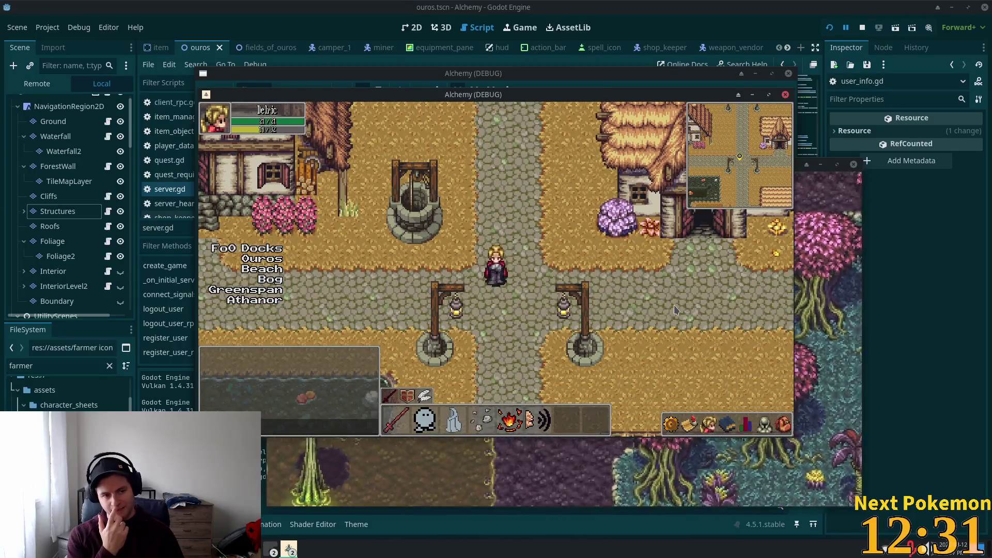
key(Down)
Loop back to the town square, step into the shop and out, then head south along the street
key(Up)
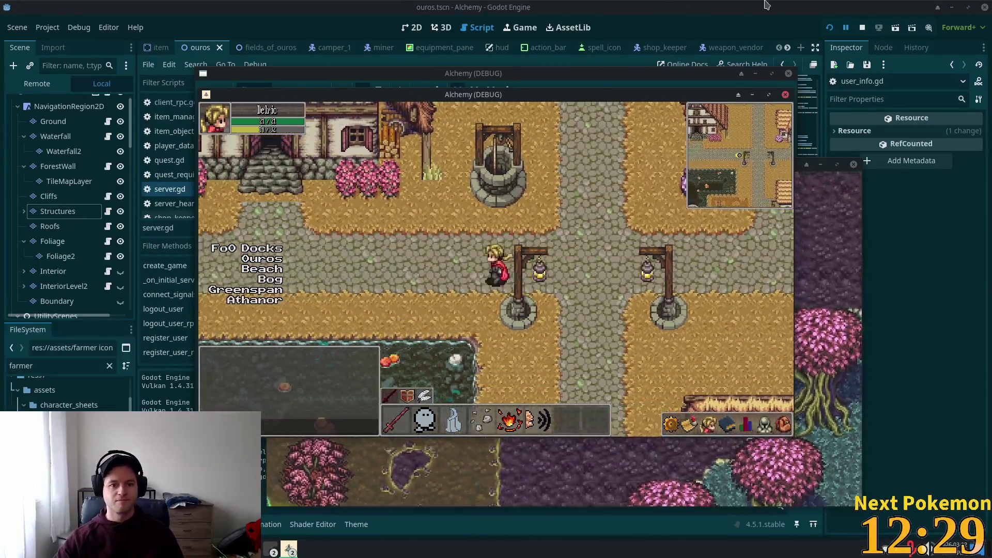
key(Up)
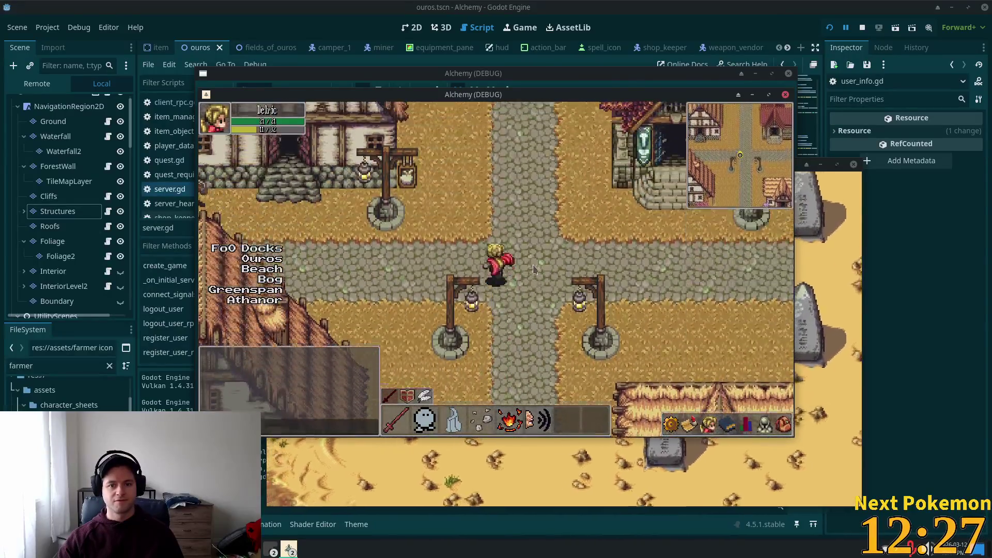
key(Left)
key(Left)
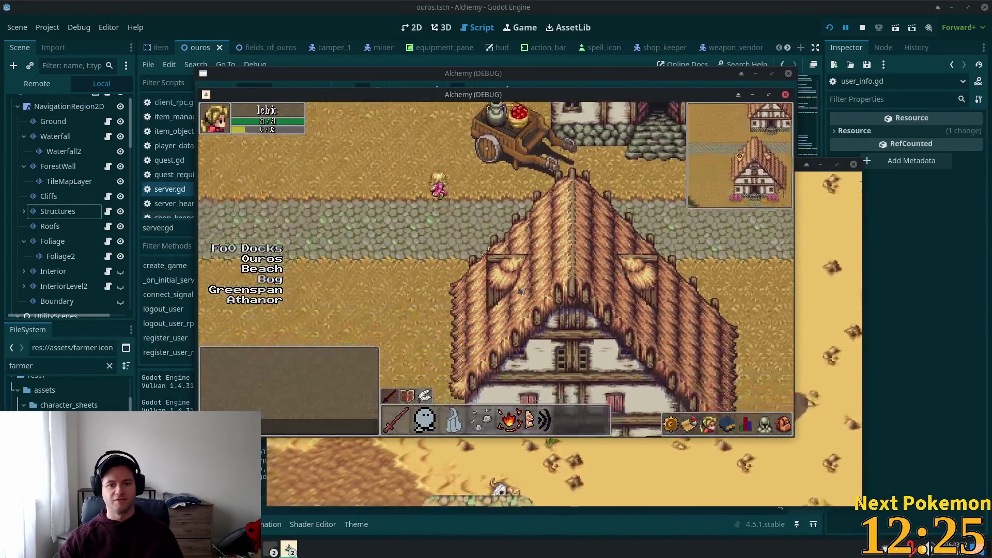
key(Right)
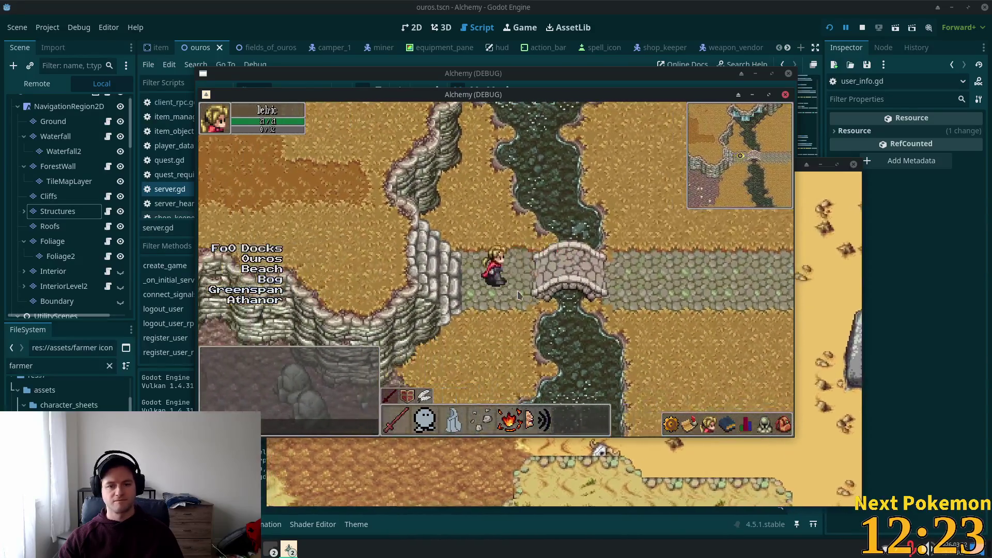
key(Right)
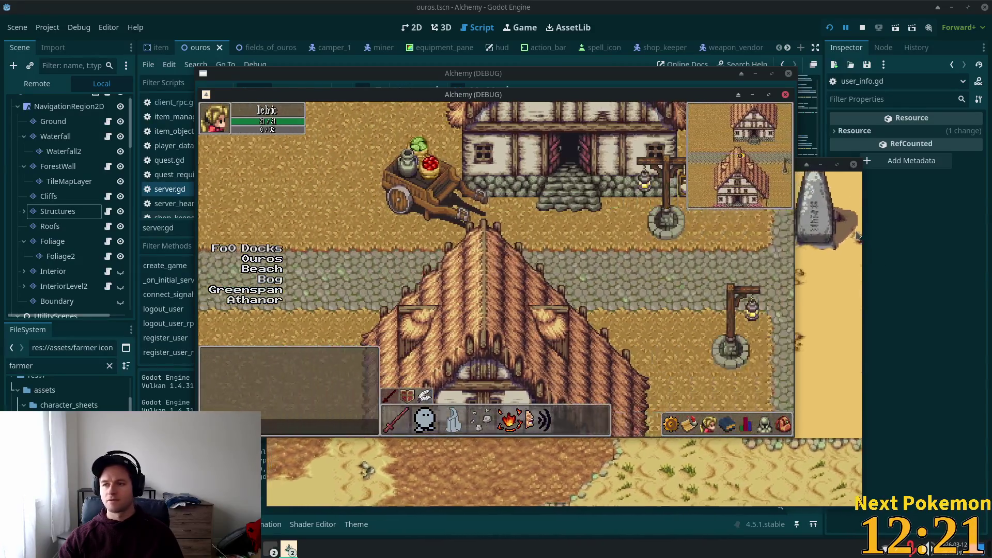
key(Up)
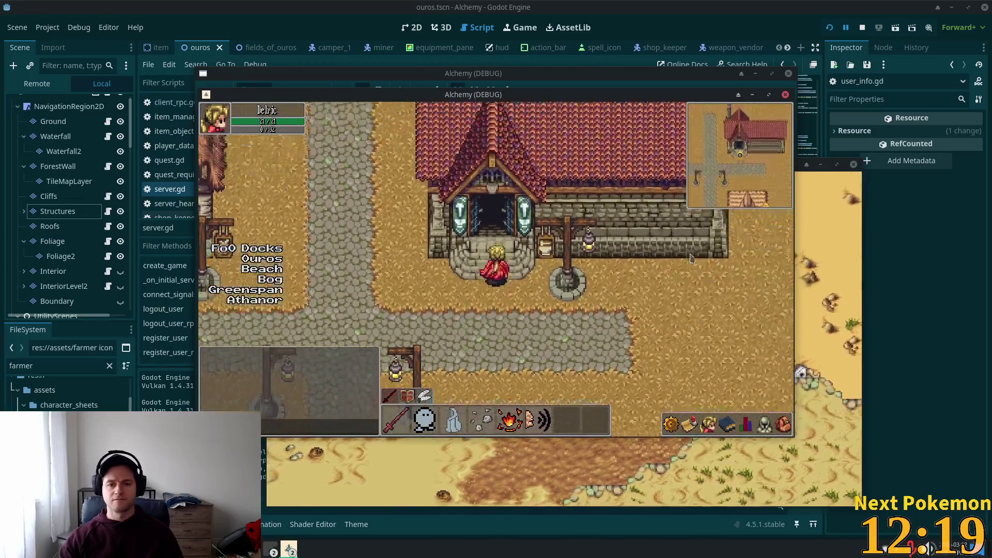
key(Down)
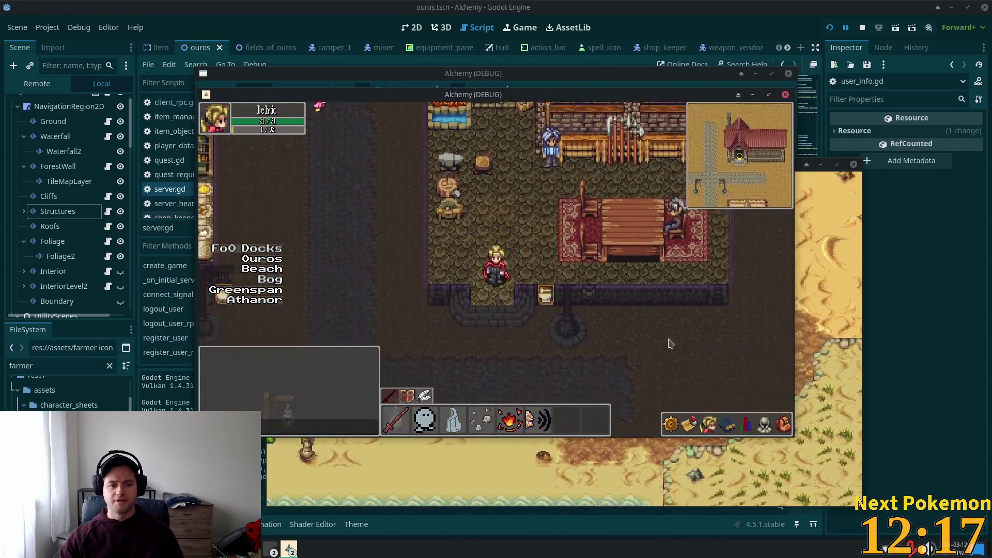
key(Down)
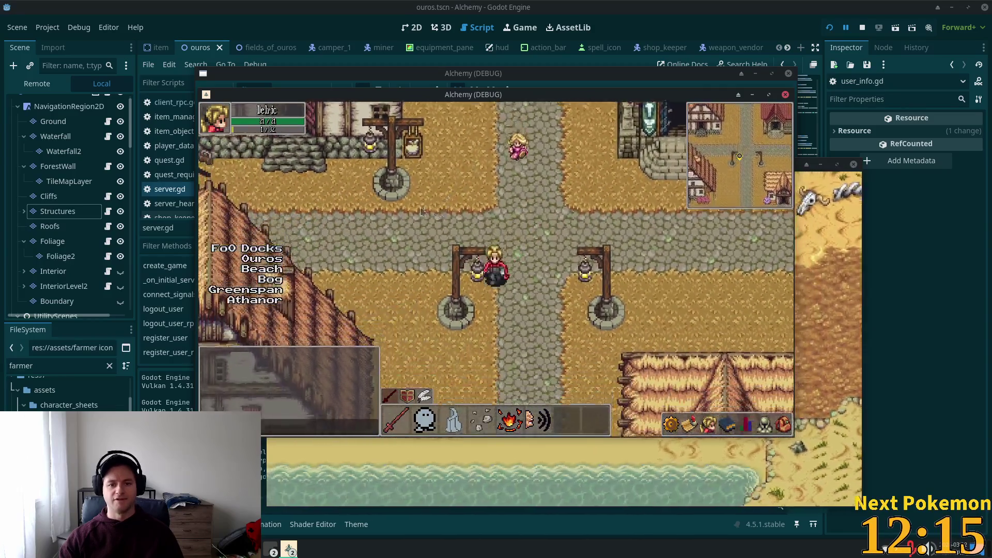
key(Down)
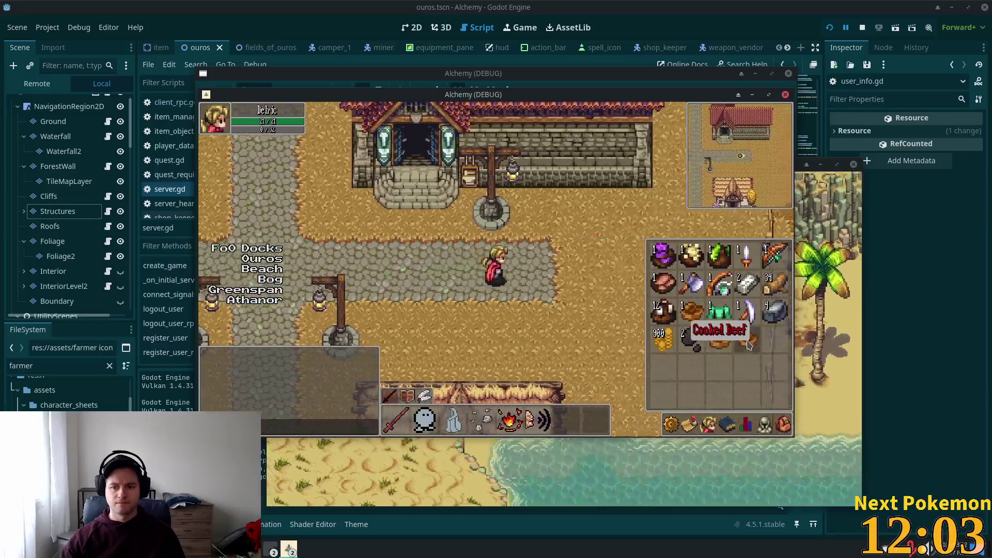
Step into the shop and out, loop south past the well, then return to the red-roofed shop
key(Up)
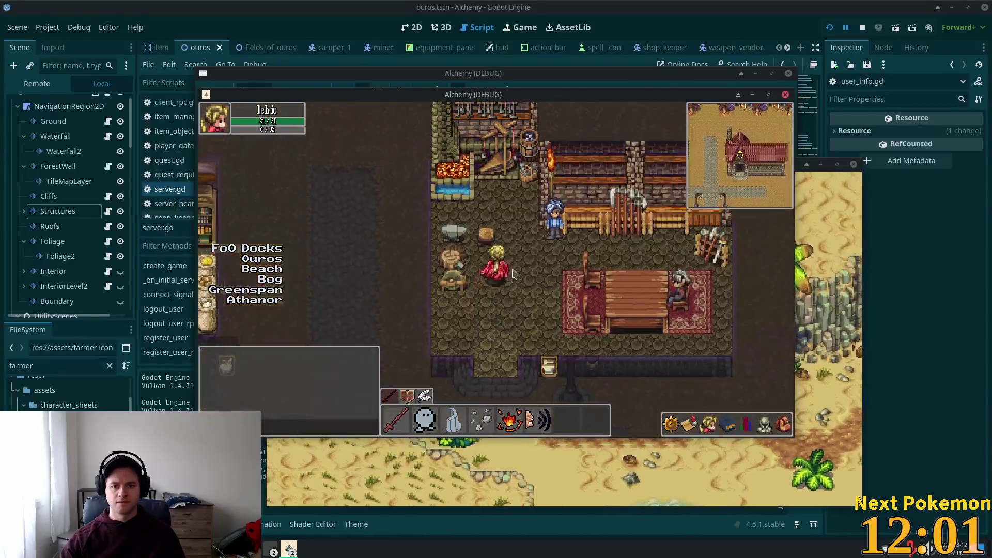
key(Down)
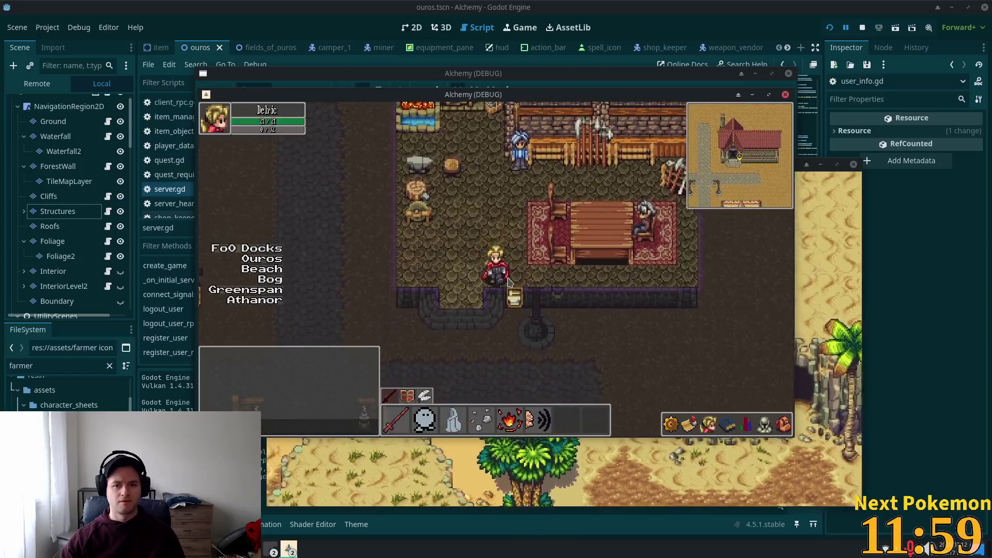
key(Down)
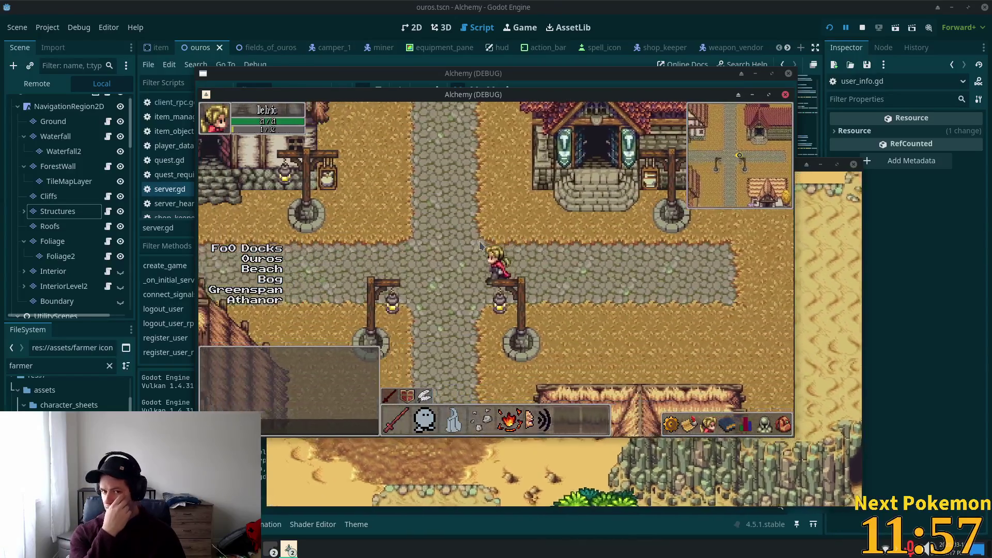
key(Down)
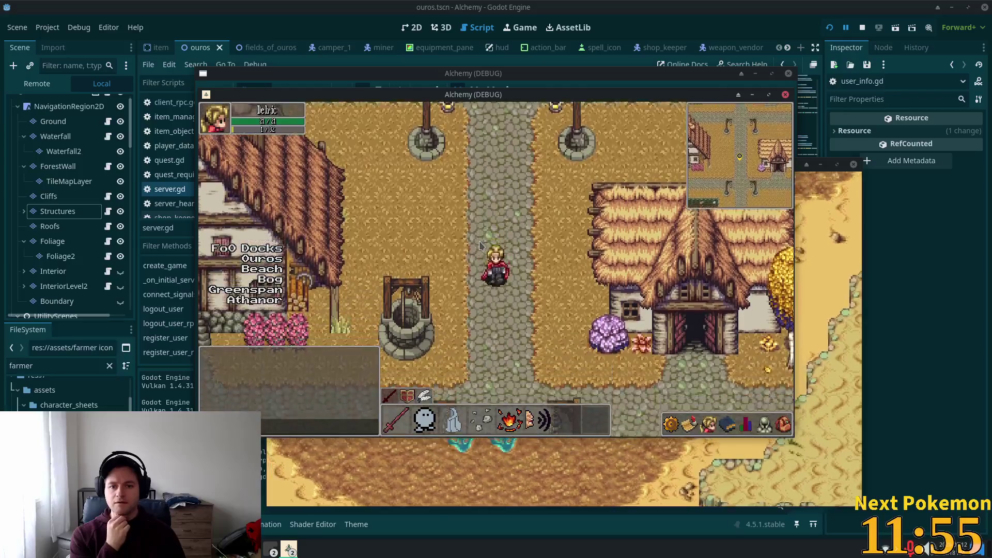
key(Left)
key(Left)
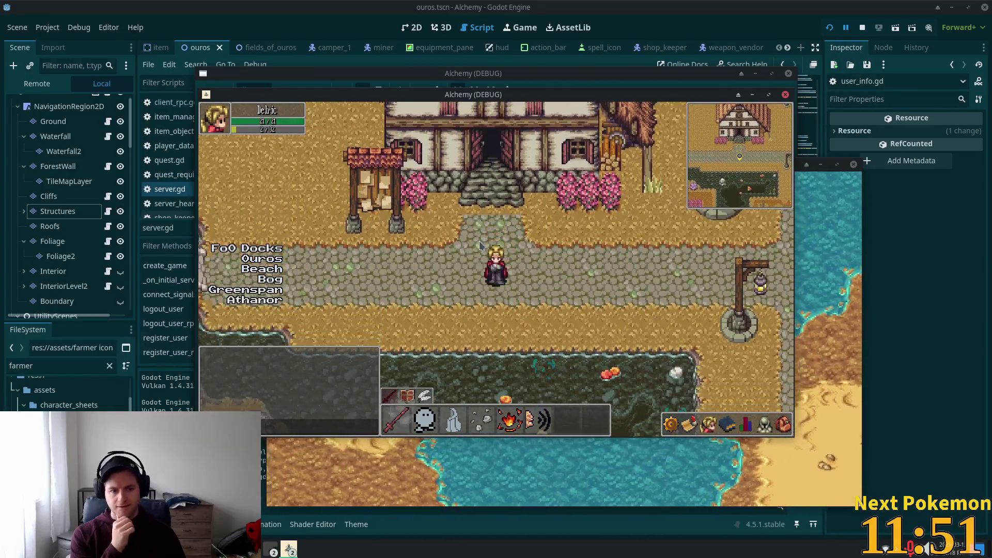
key(Right)
key(Right)
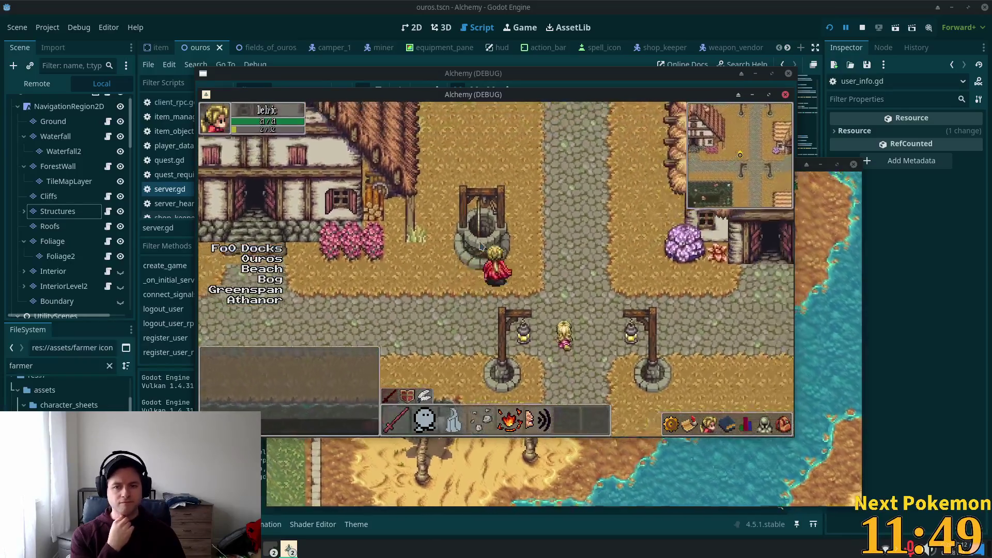
key(Down)
key(Up)
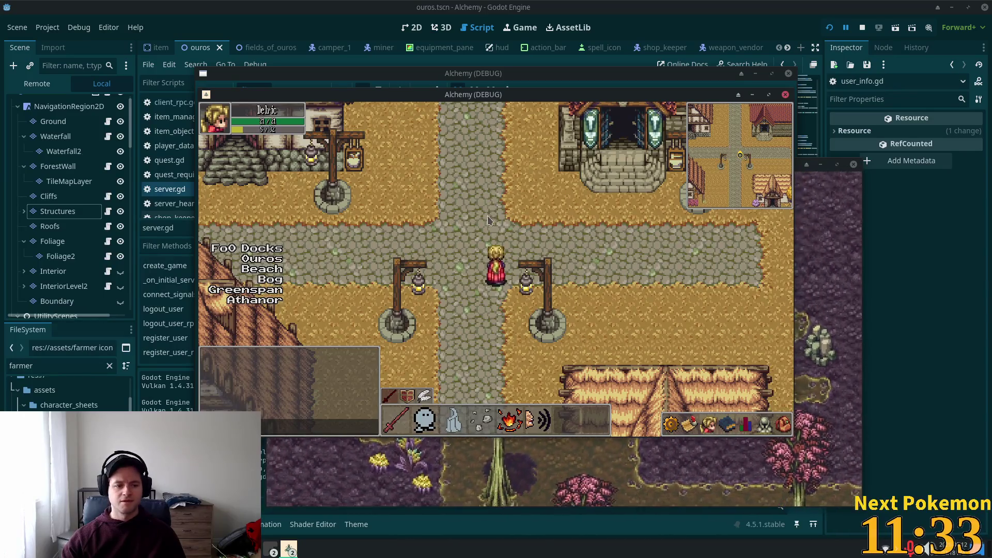
click(535, 220)
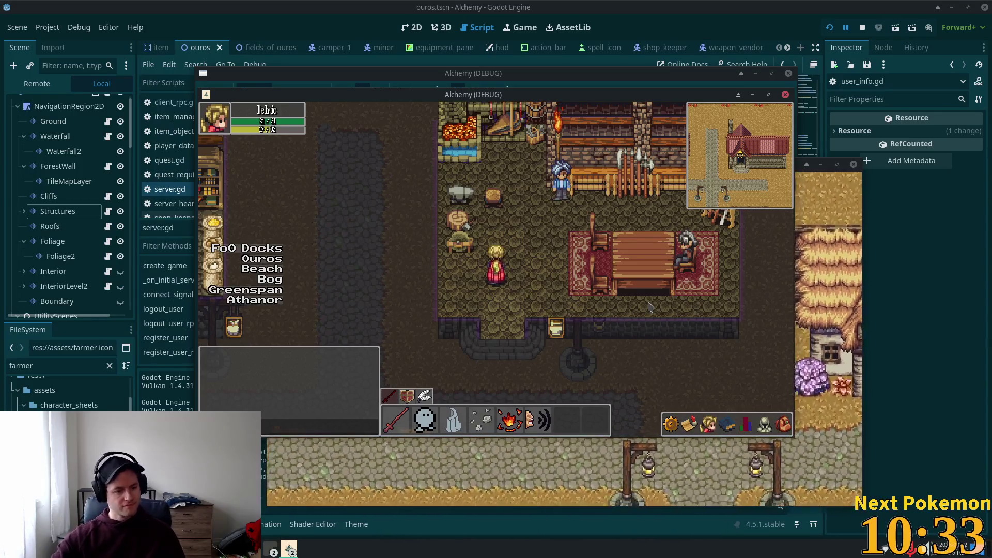
Walk through the general shop and across the square into the shop keeper's building
key(Down)
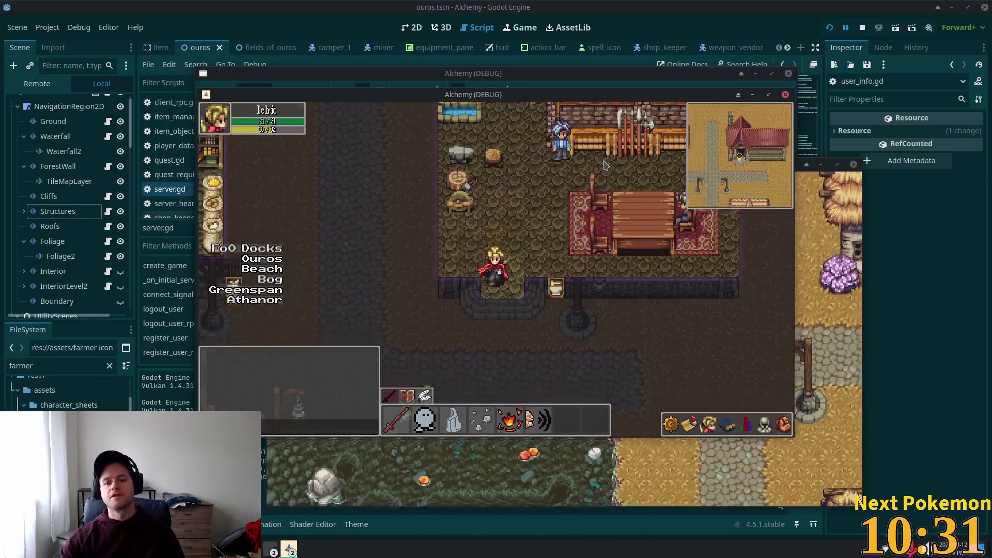
key(Up)
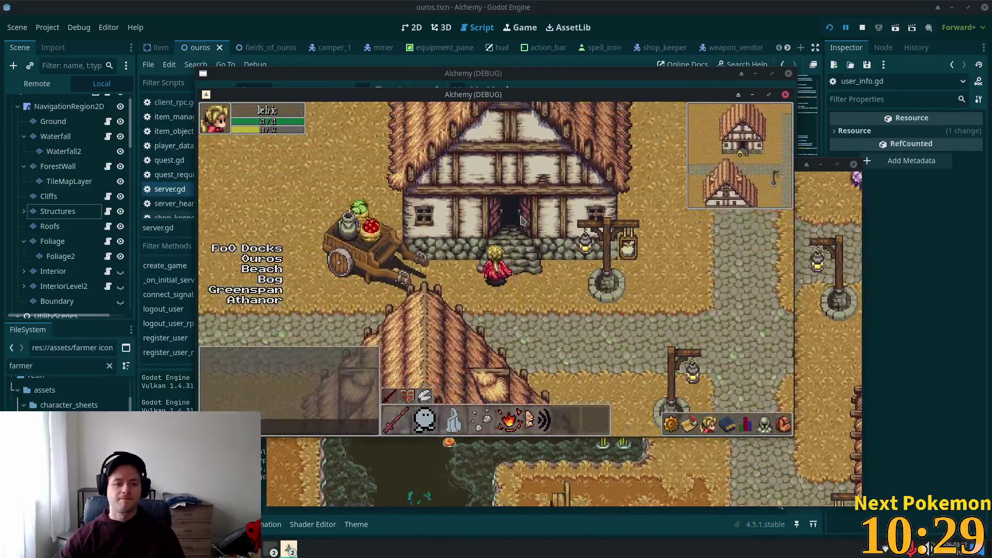
key(Down)
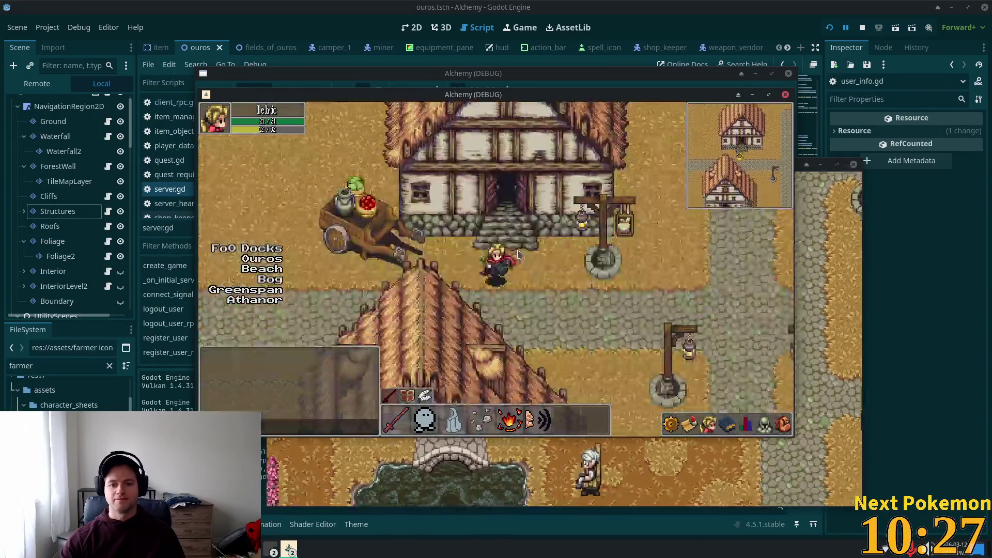
key(Right)
key(Left)
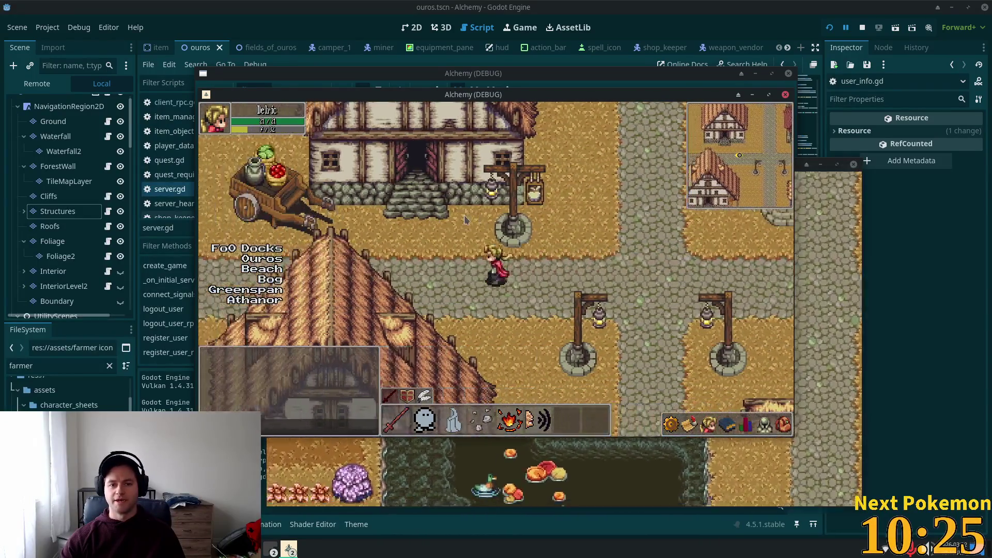
key(Up)
Open and close the shop keeper's Shop, walk outside, and stop the debug run with F8
click(484, 222)
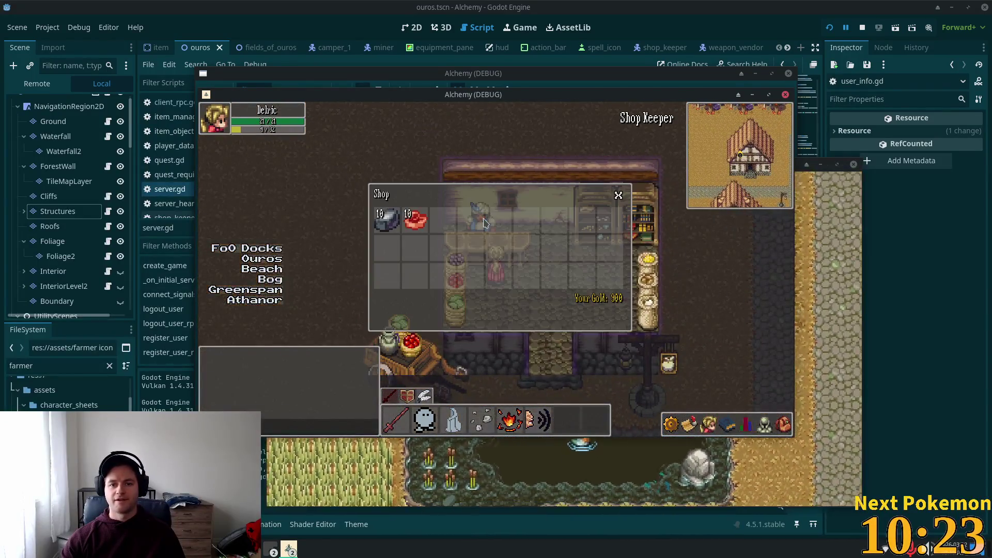
click(619, 195)
key(Down)
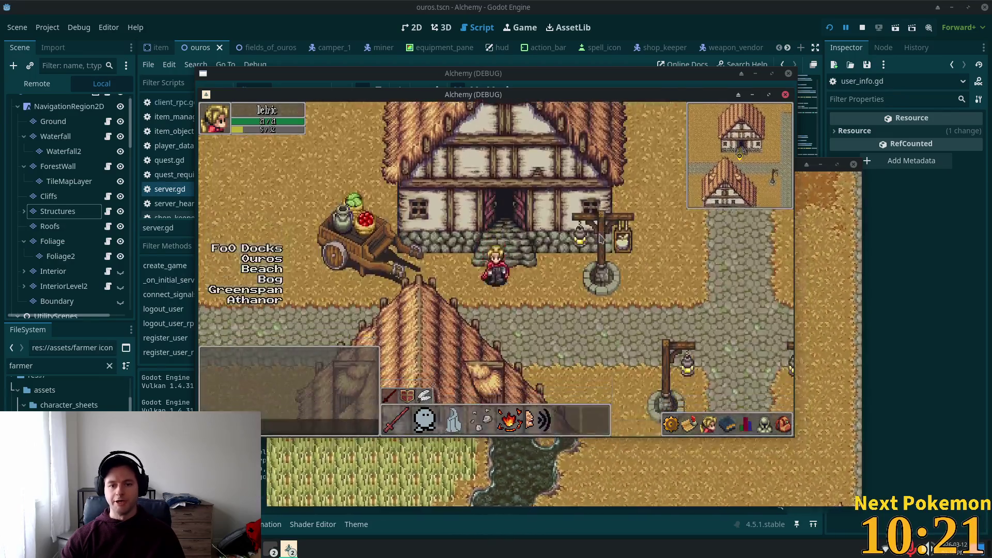
key(Right)
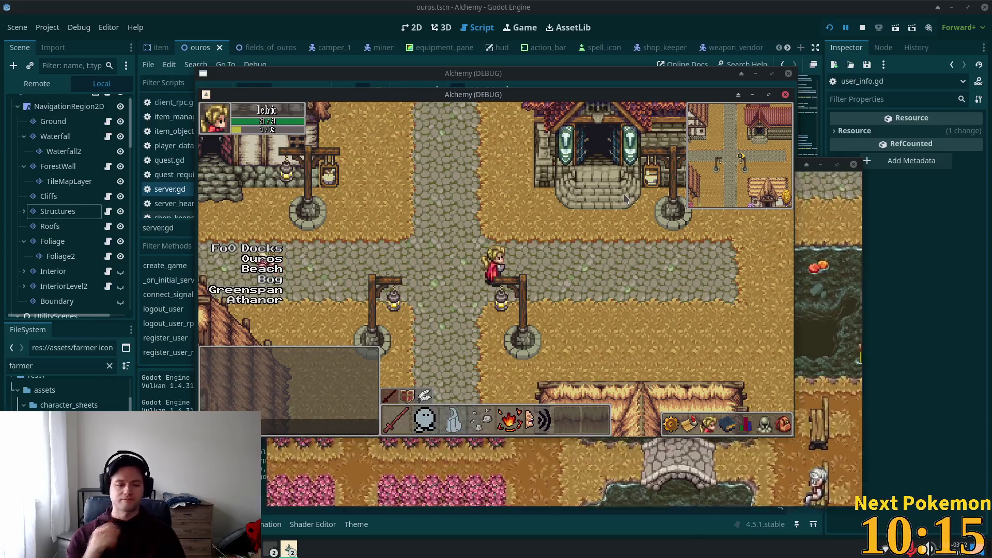
key(F8)
key(alt+Tab)
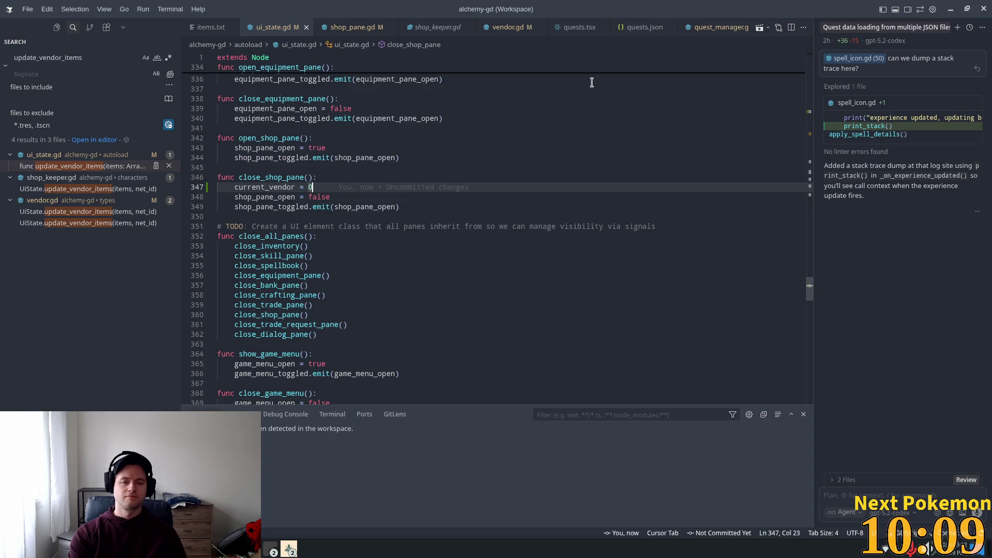
key(ctrl+p)
text(vendor)
key(Return)
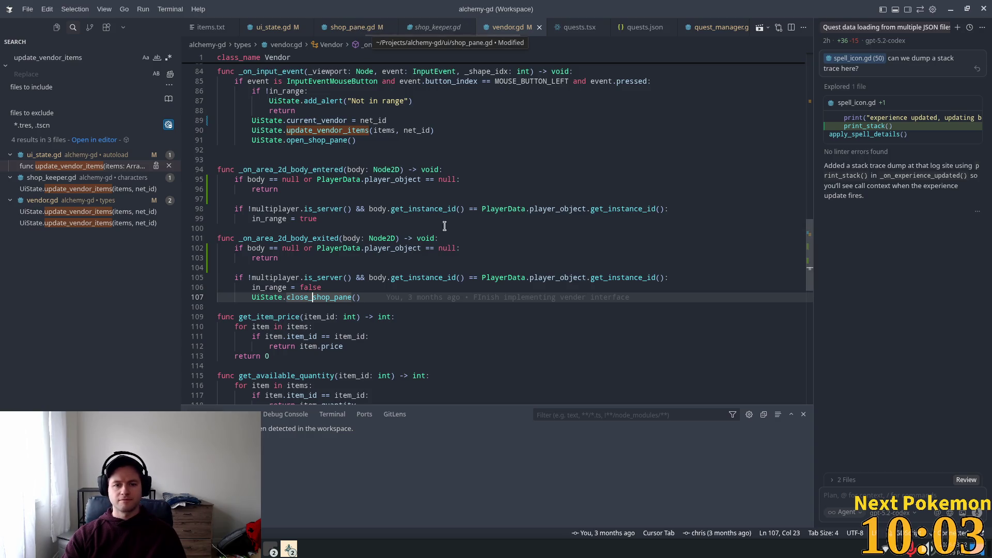
click(342, 26)
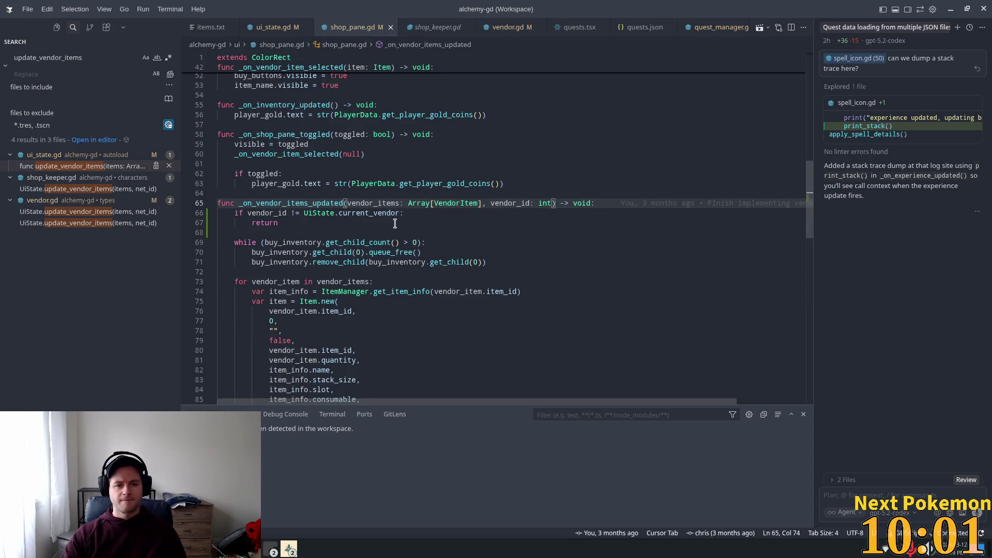
scroll(395, 223, up, 3)
key(ctrl+Tab)
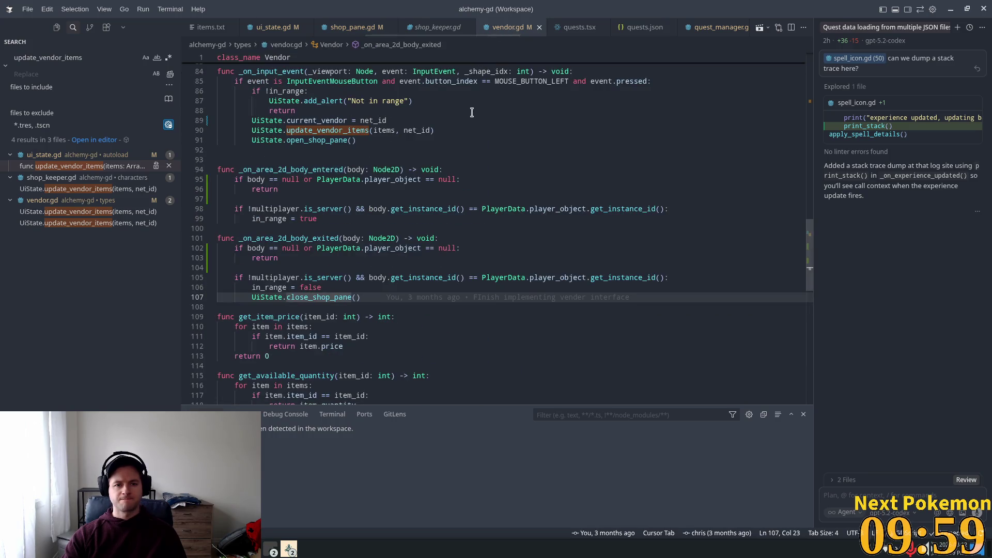
scroll(469, 124, down, 4)
scroll(467, 135, down, 4)
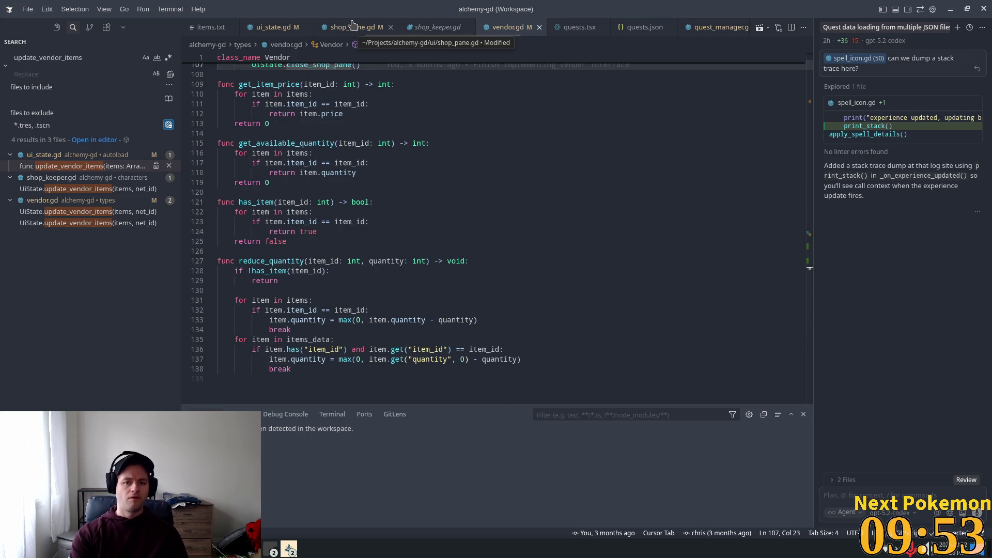
double_click(439, 27)
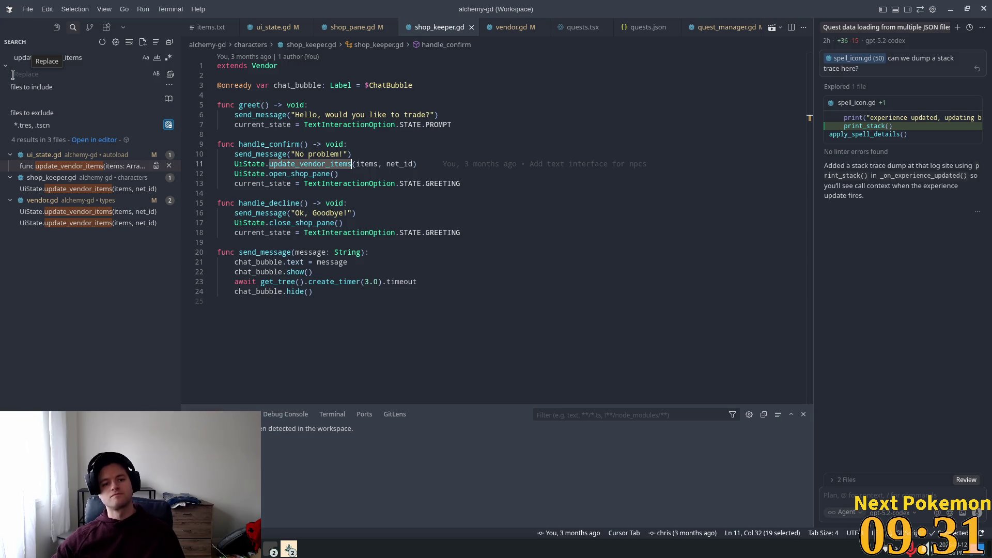
click(332, 174)
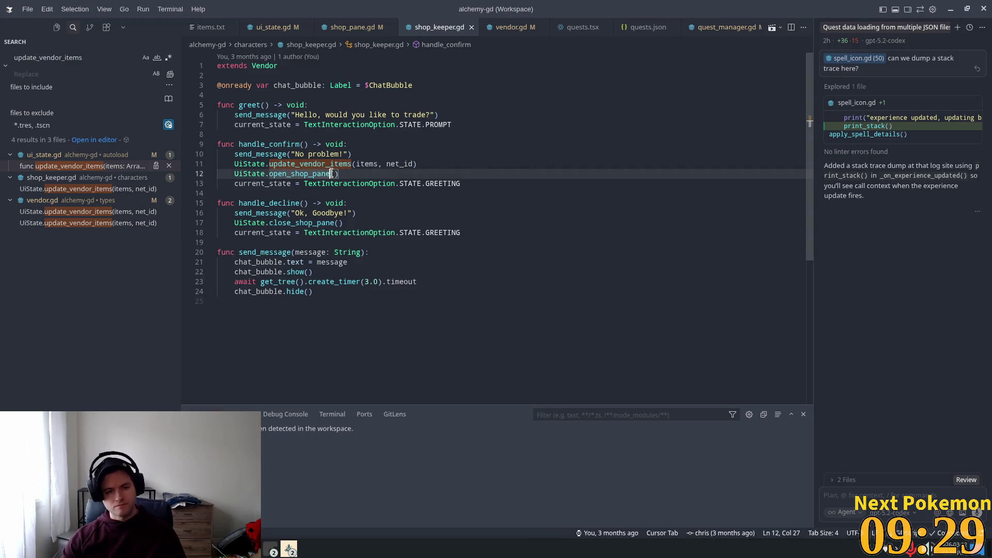
click(296, 126)
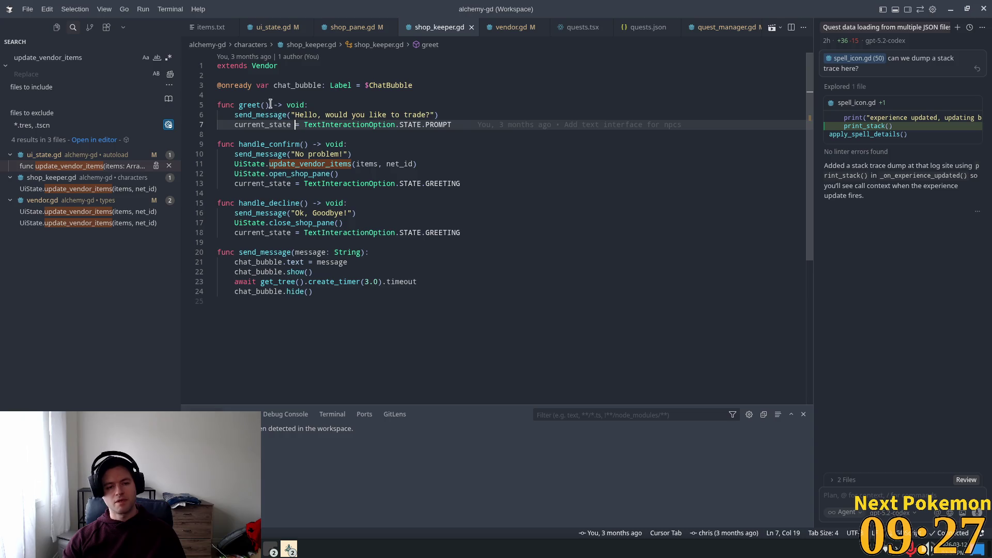
click(331, 144)
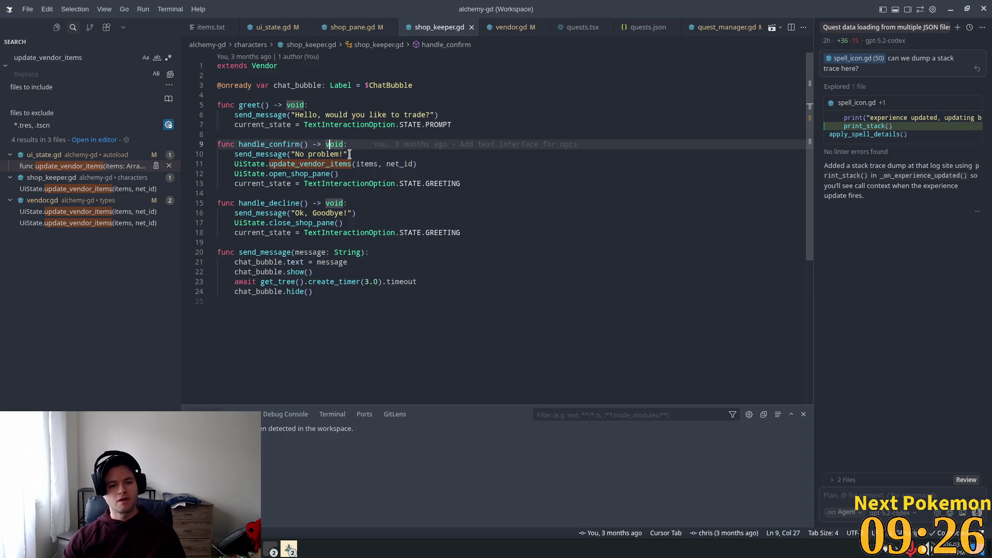
ctrl+click(262, 66)
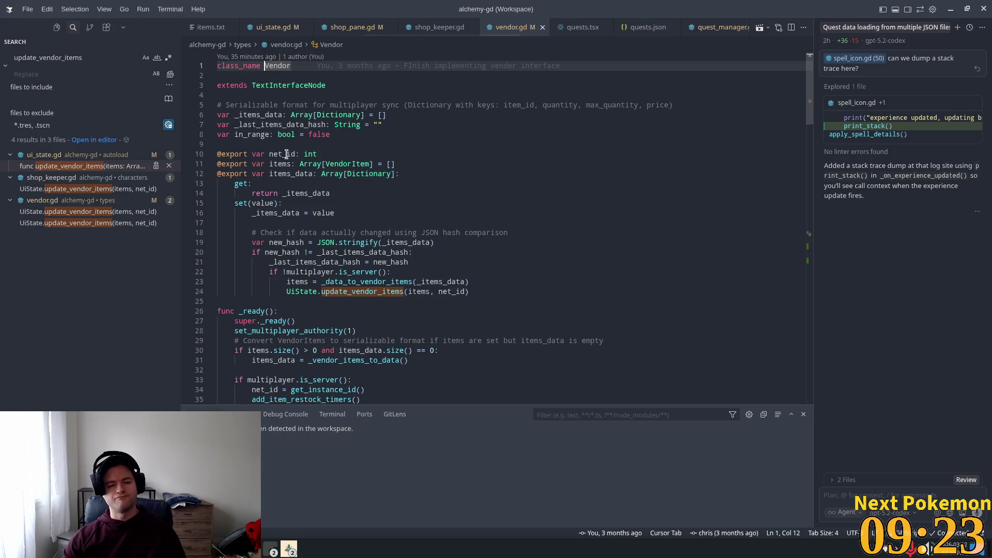
mouse_move(373, 242)
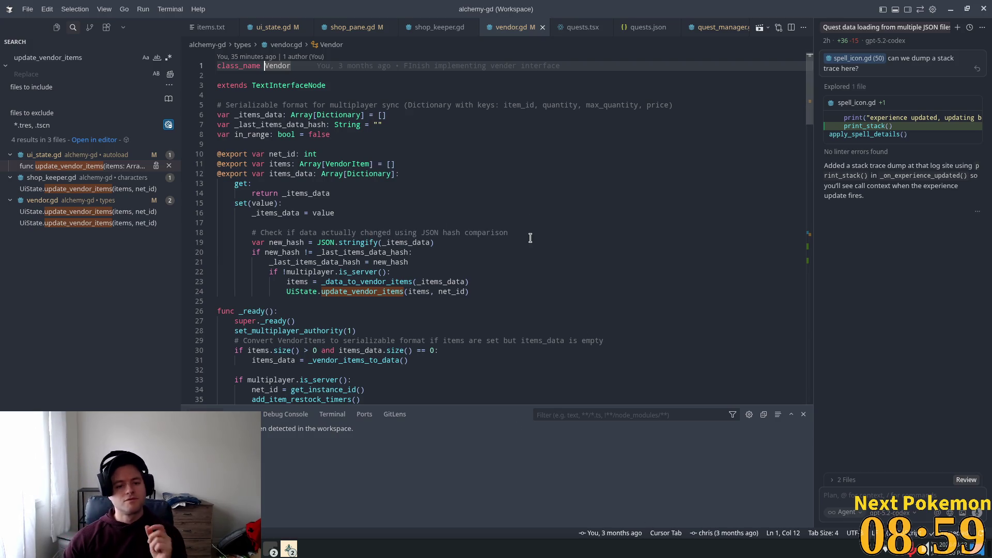
scroll(530, 238, down, 10)
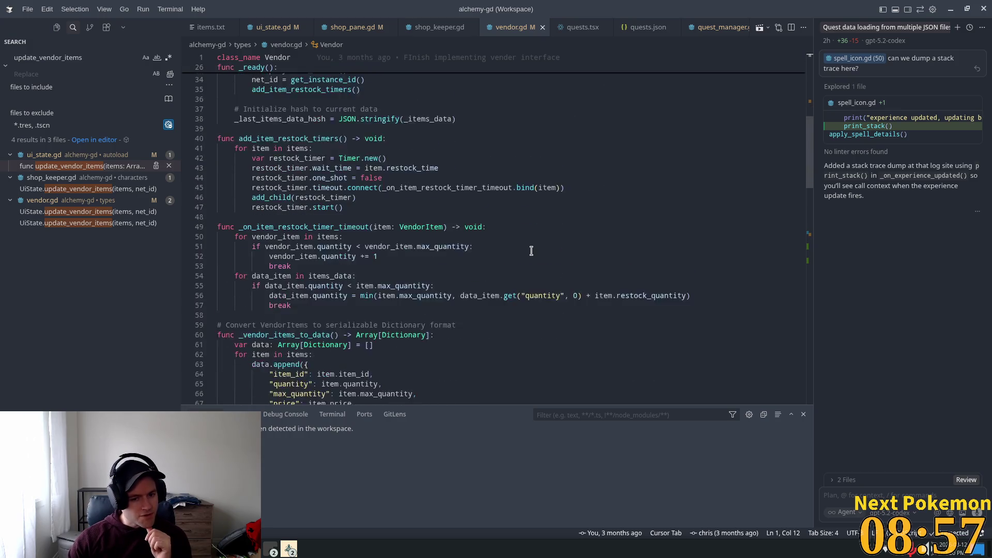
scroll(532, 251, down, 1)
scroll(531, 253, down, 3)
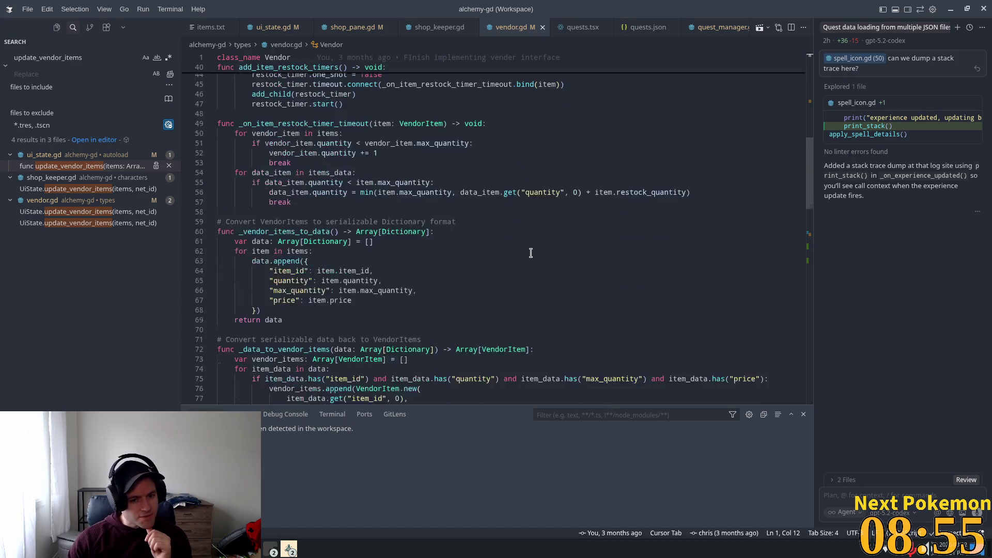
scroll(531, 254, down, 3)
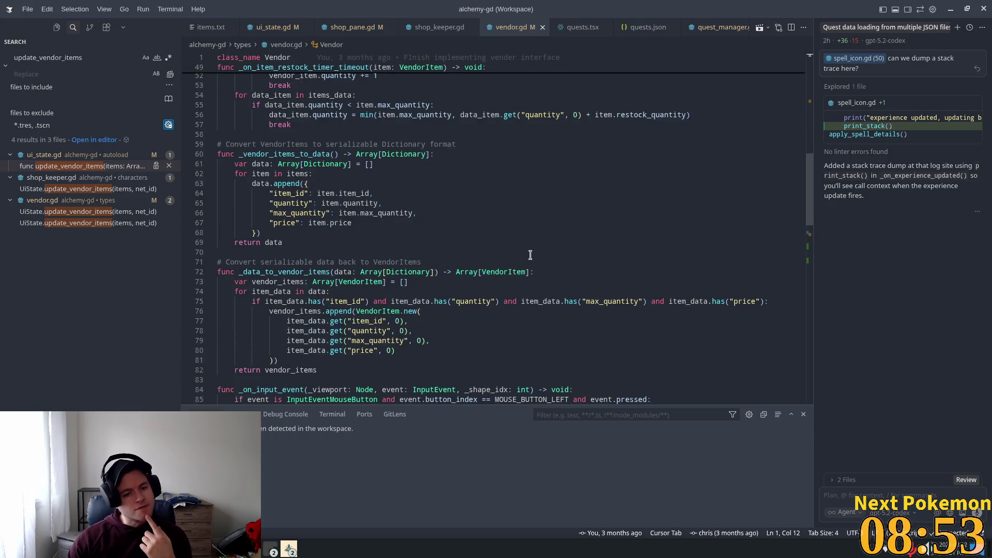
scroll(529, 257, down, 4)
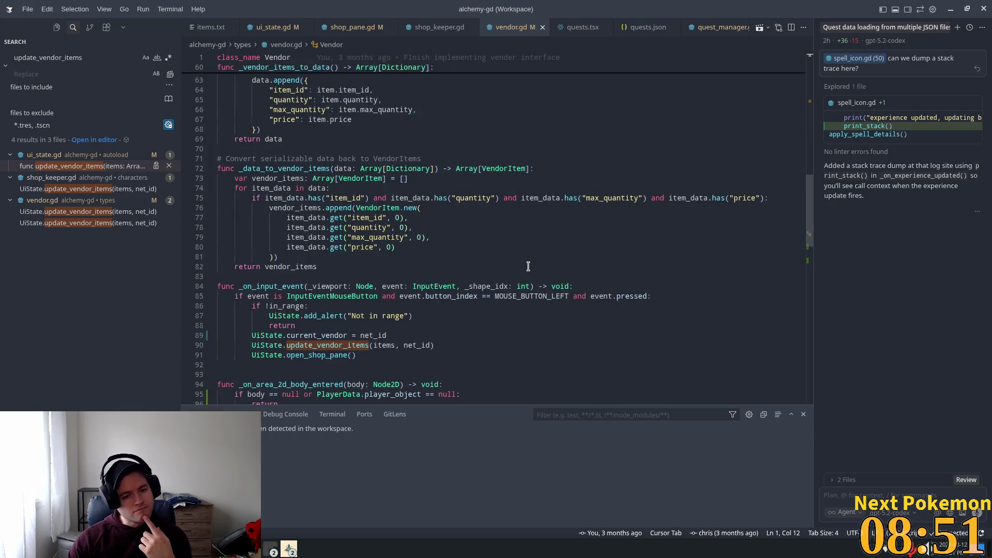
scroll(528, 267, down, 4)
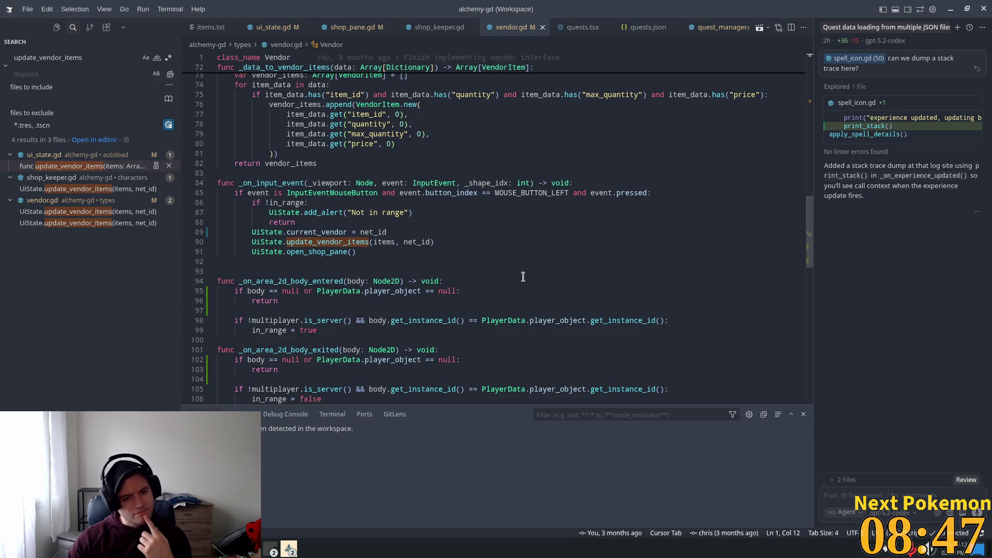
scroll(523, 277, down, 1)
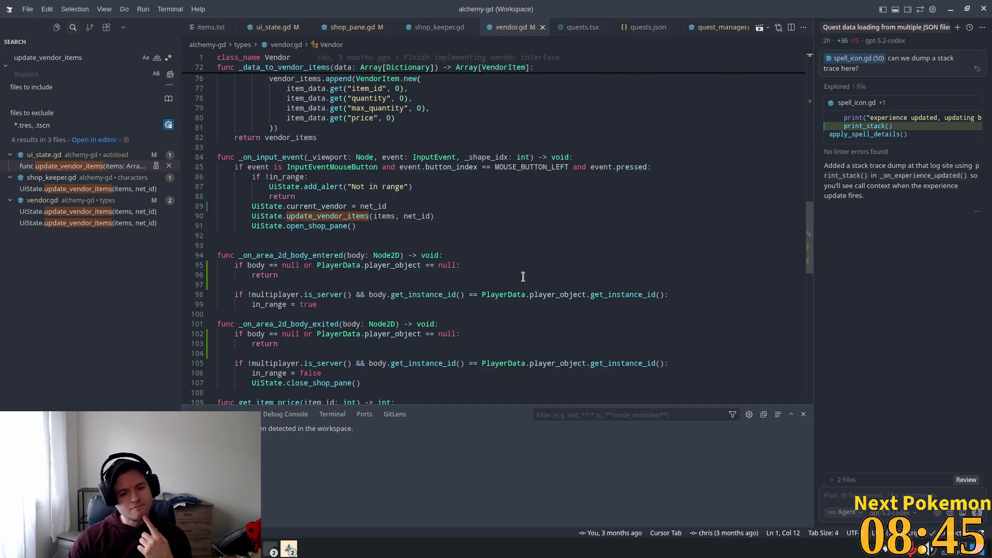
mouse_move(252, 207)
mouse_down()
mouse_move(435, 216)
mouse_move(343, 216)
mouse_up()
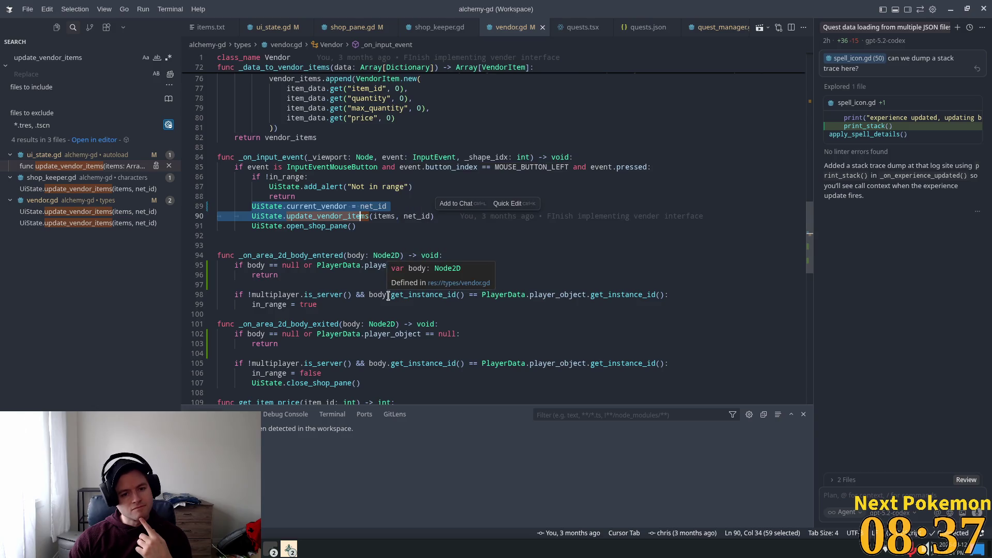
Scroll through vendor.gd and select the update_vendor_items call on line 24
scroll(388, 297, down, 1)
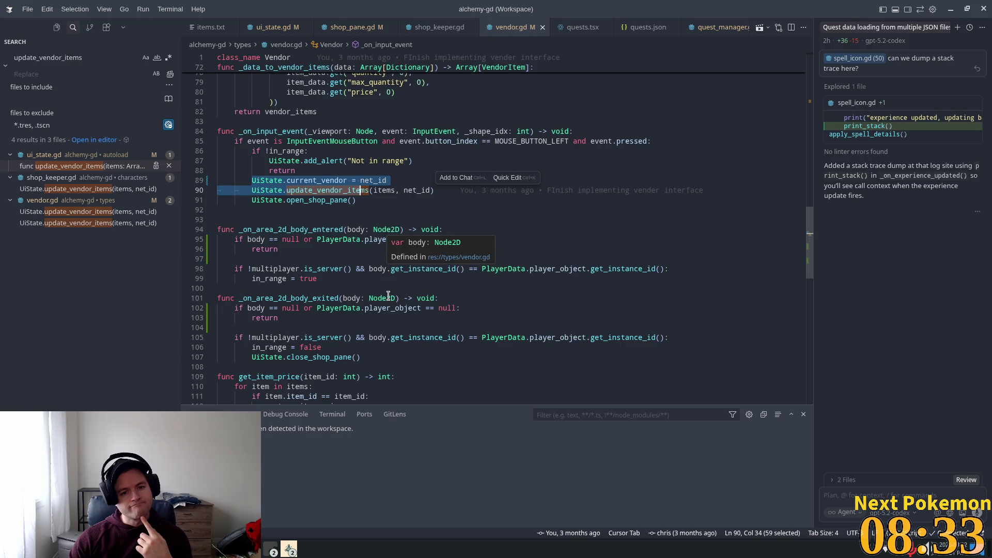
scroll(388, 295, down, 2)
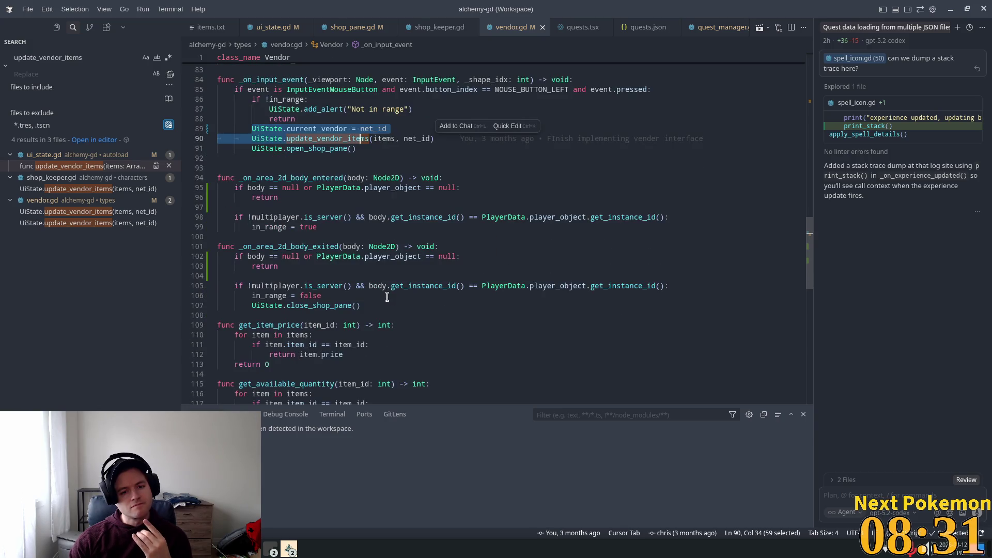
scroll(387, 299, down, 12)
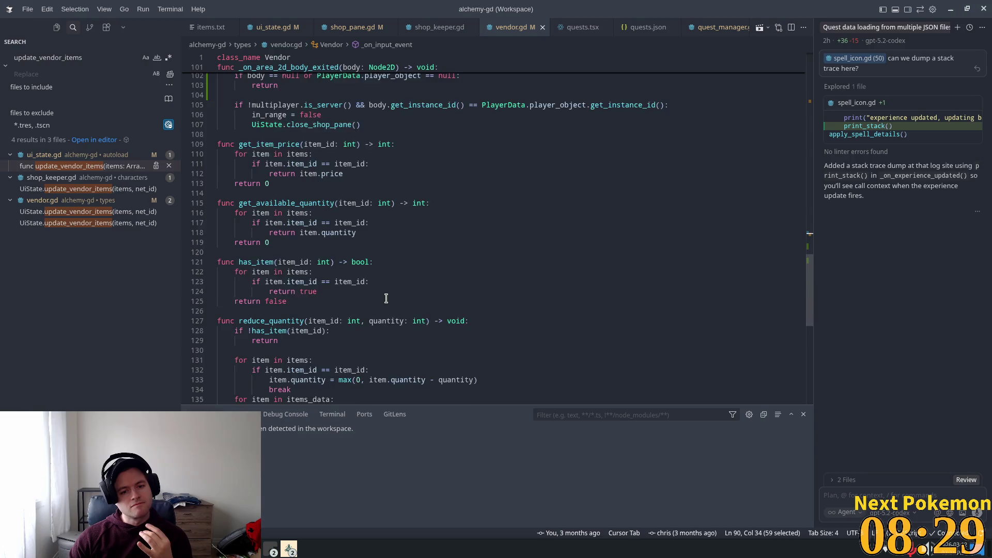
scroll(362, 336, up, 5)
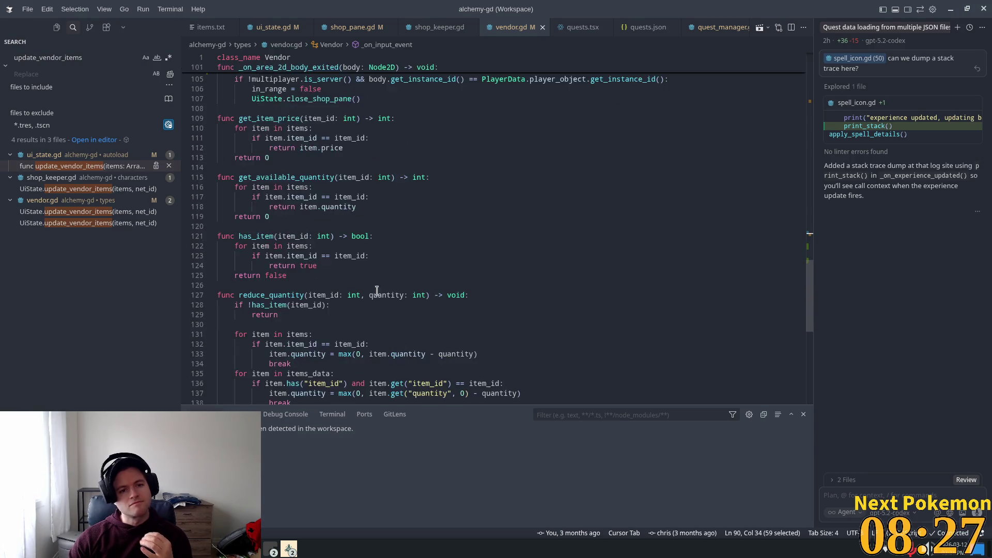
drag(810, 293, 849, 91)
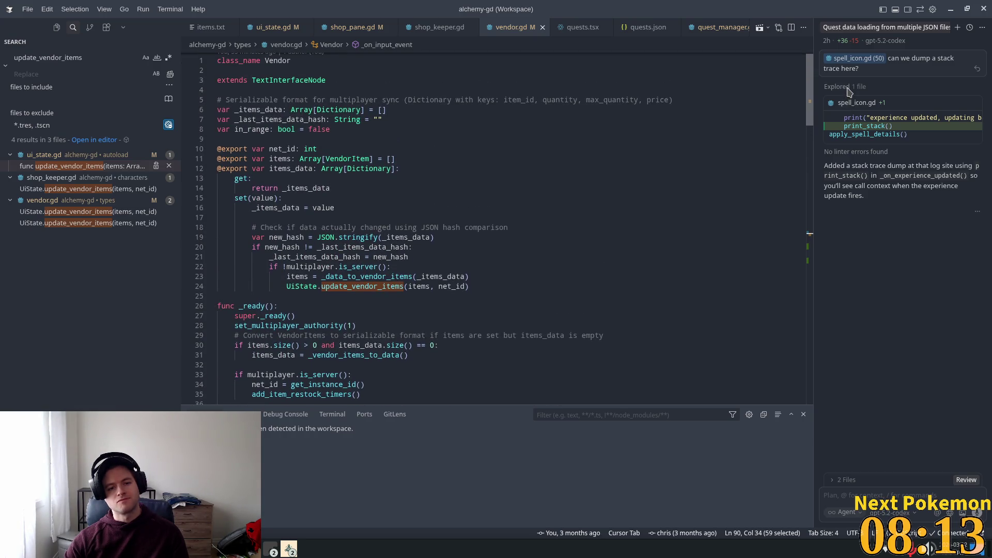
scroll(848, 93, down, 1)
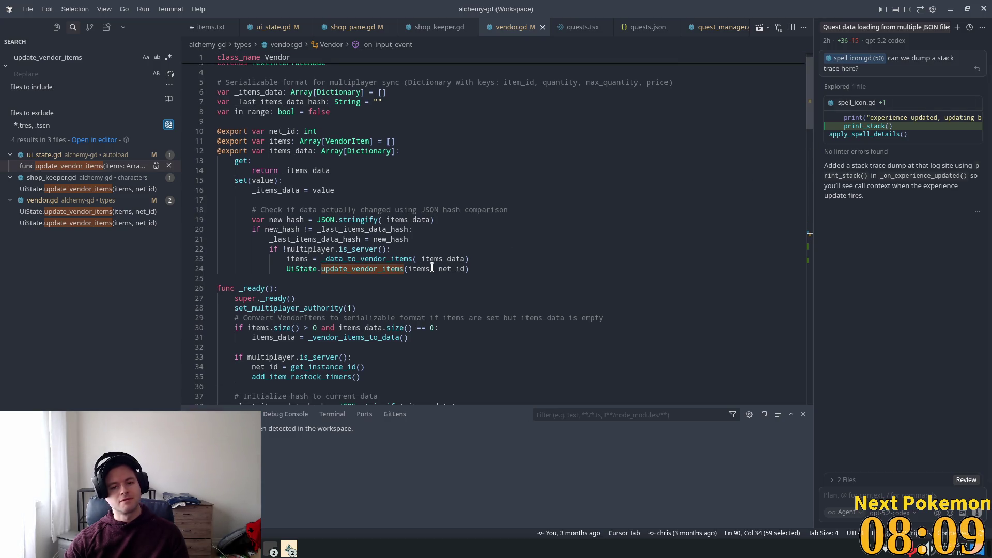
mouse_move(433, 270)
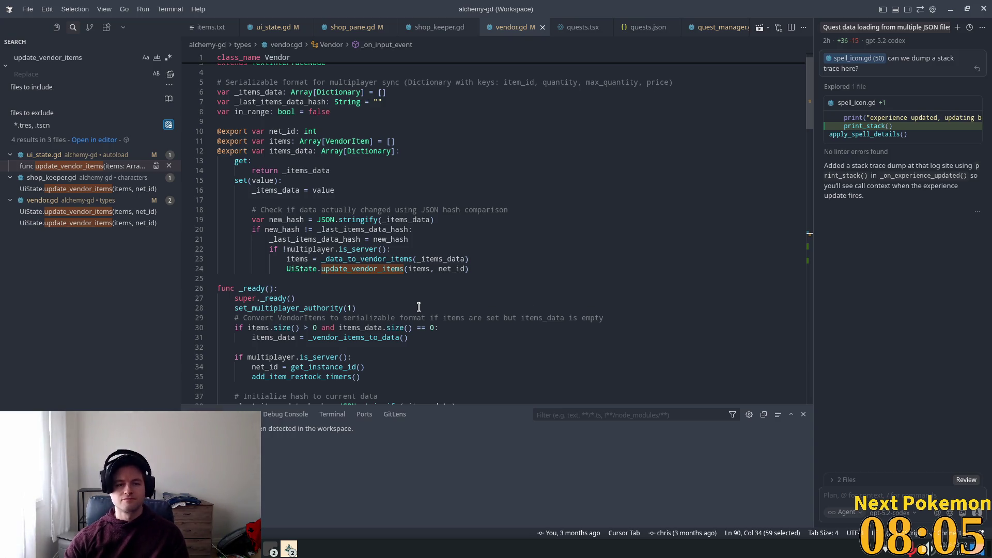
click(383, 269)
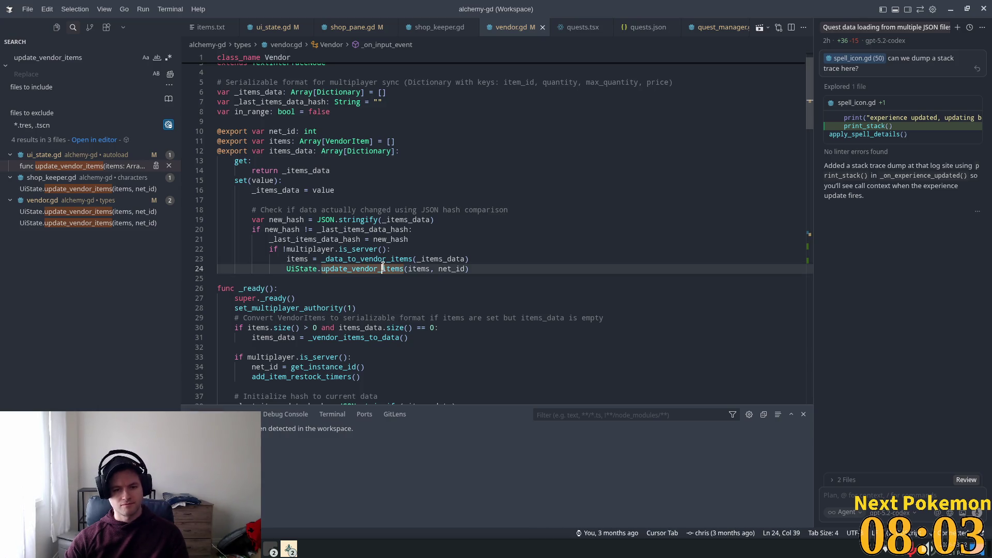
double_click(383, 269)
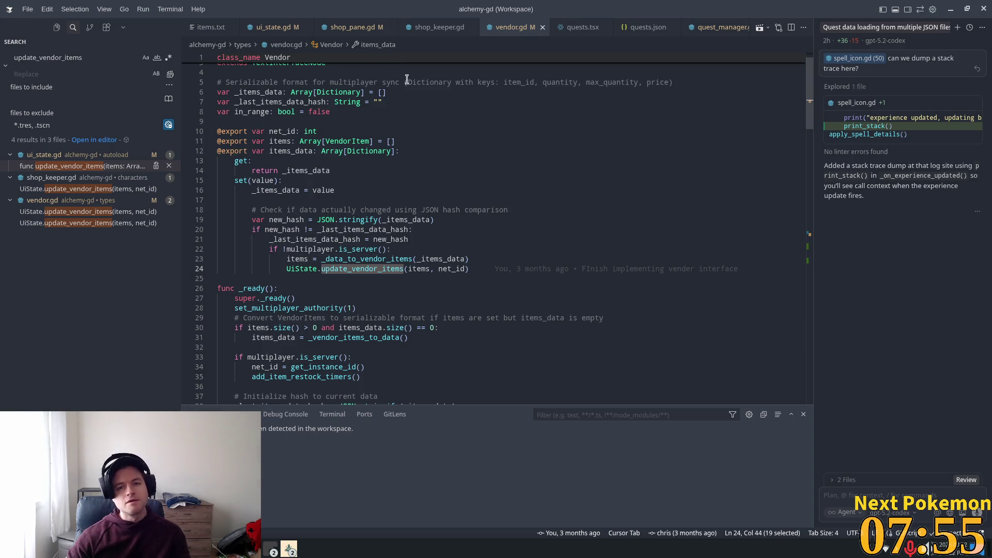
Select the current_vendor assignment on line 89 of vendor.gd
scroll(339, 144, down, 2)
scroll(390, 189, down, 10)
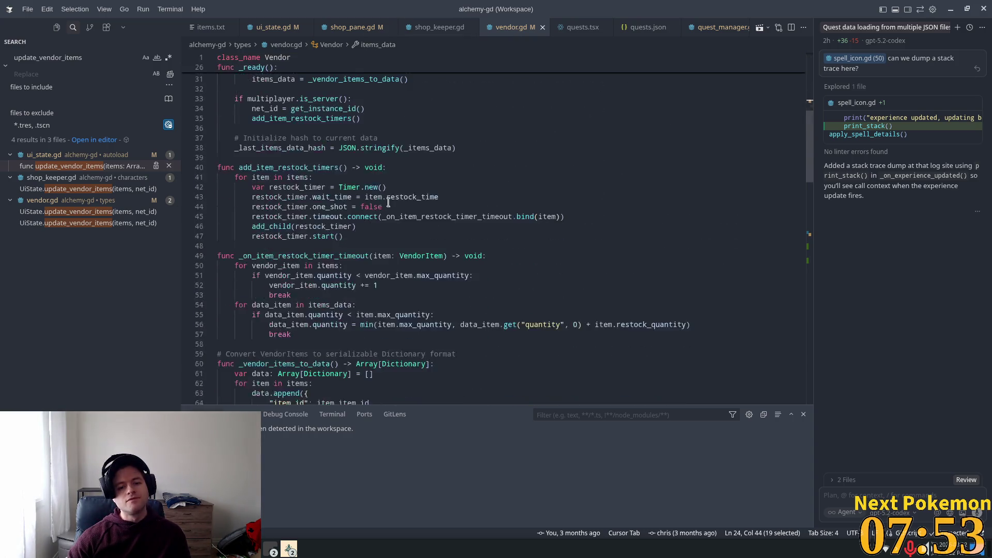
scroll(379, 205, down, 6)
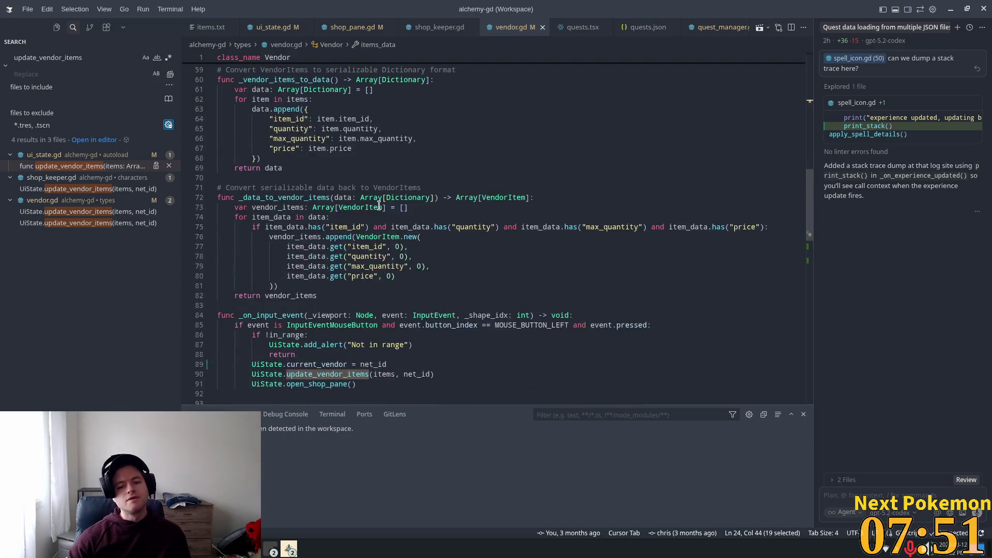
drag(386, 287, 252, 287)
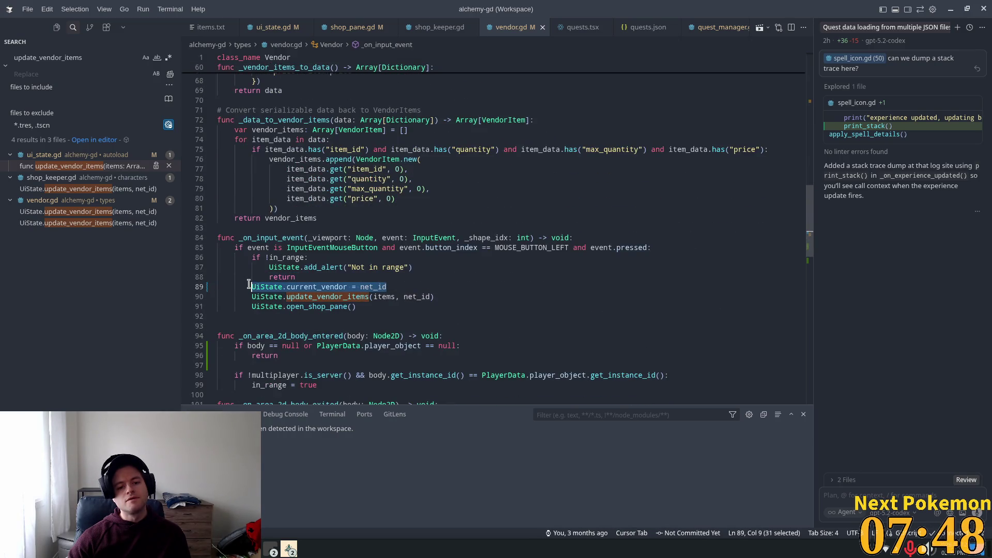
Review shop_pane.gd and the handle_confirm line in shop_keeper.gd, then return to Godot
click(356, 29)
click(438, 28)
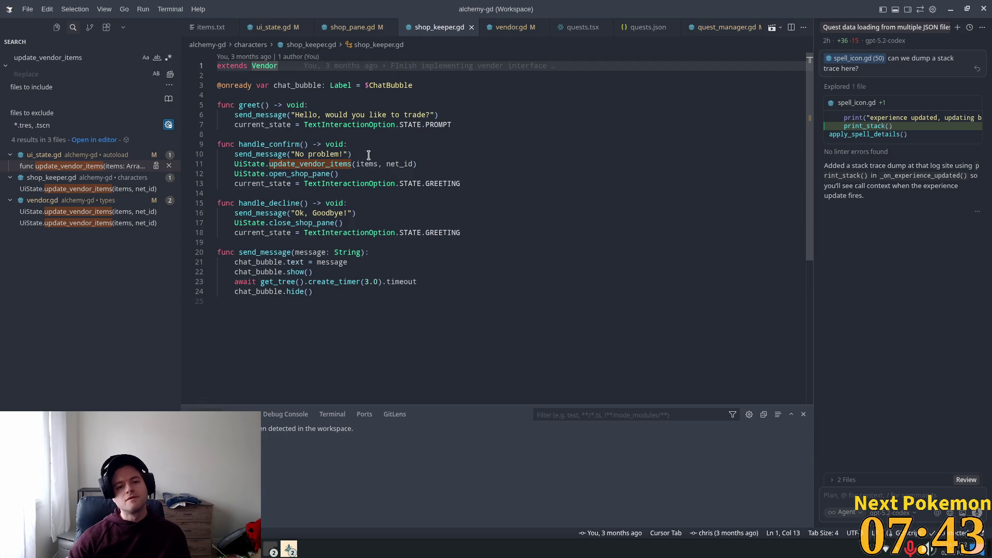
click(368, 155)
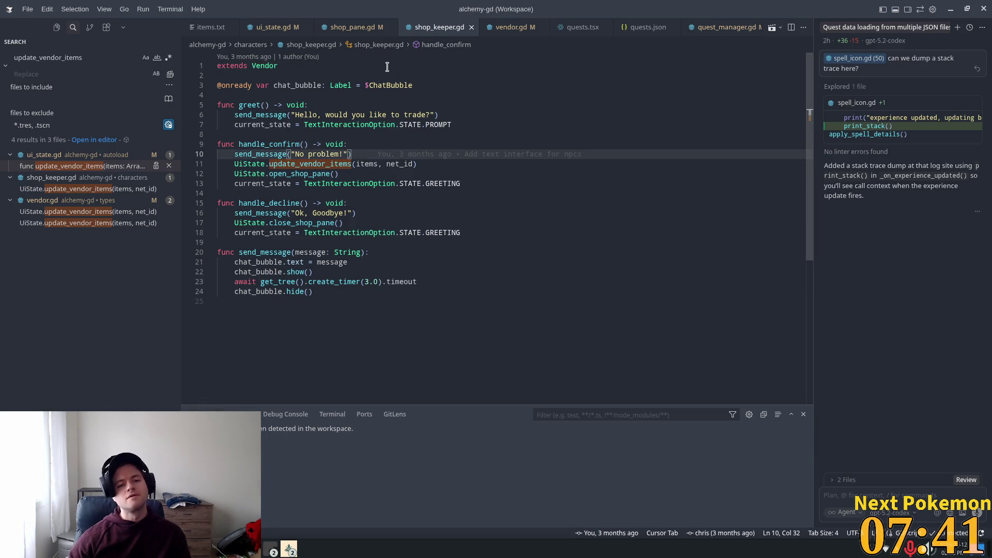
text(UiState.current_vendor = net_id)
key(alt+Tab)
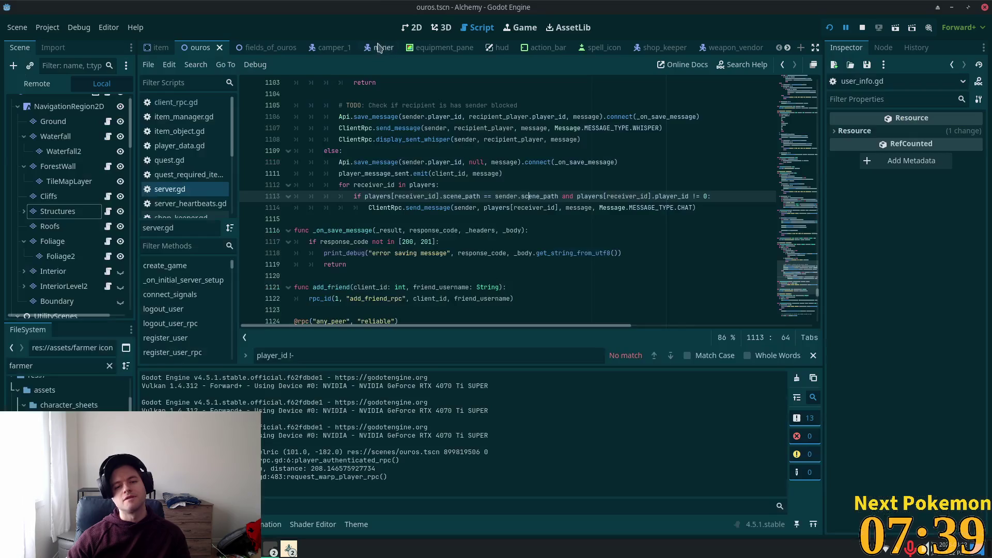
Run the project and walk the character up-right through Ouros into the blacksmith
click(830, 28)
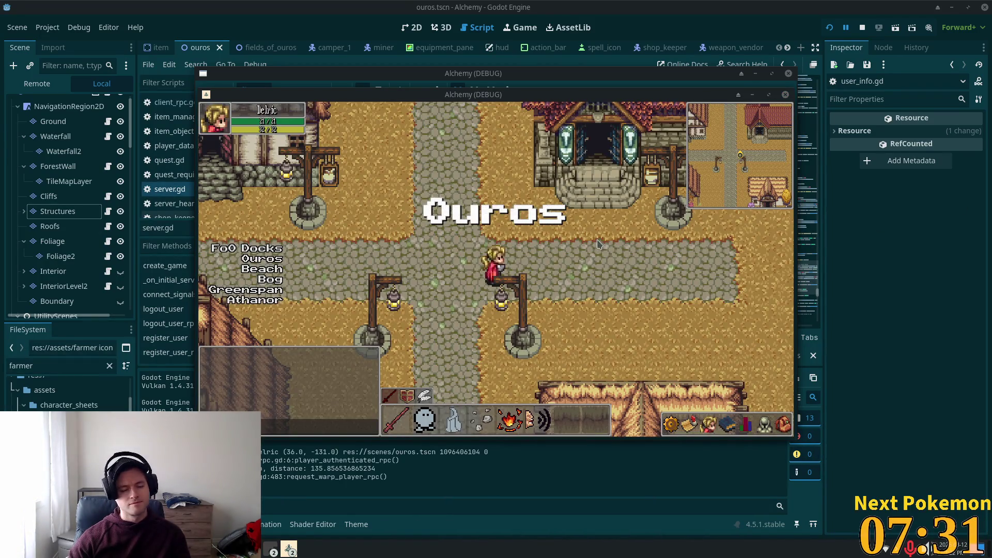
key(Up)
key(Right)
key(Up)
key(Right)
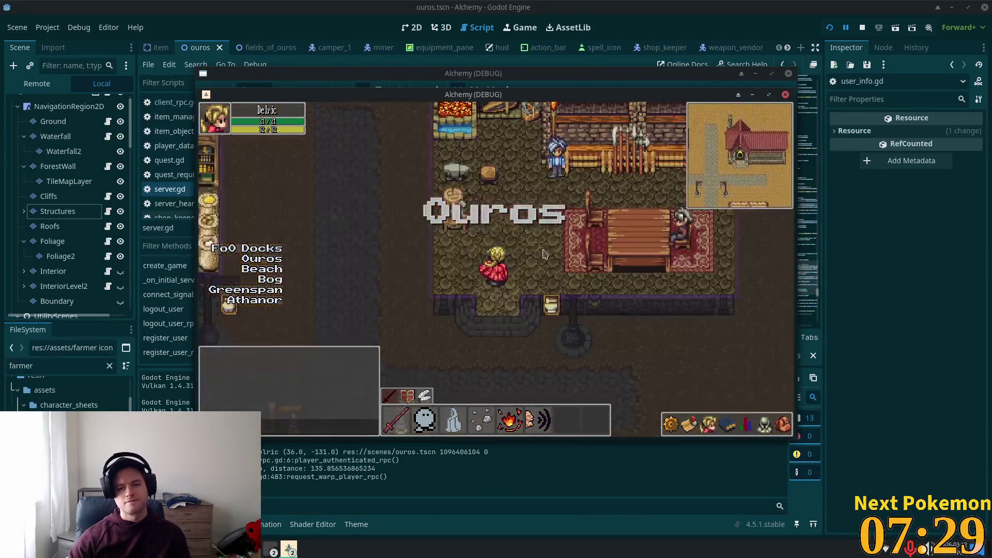
Send 'hey' and 'yes please!' in chat to open the Shop, then walk back out
text(hey)
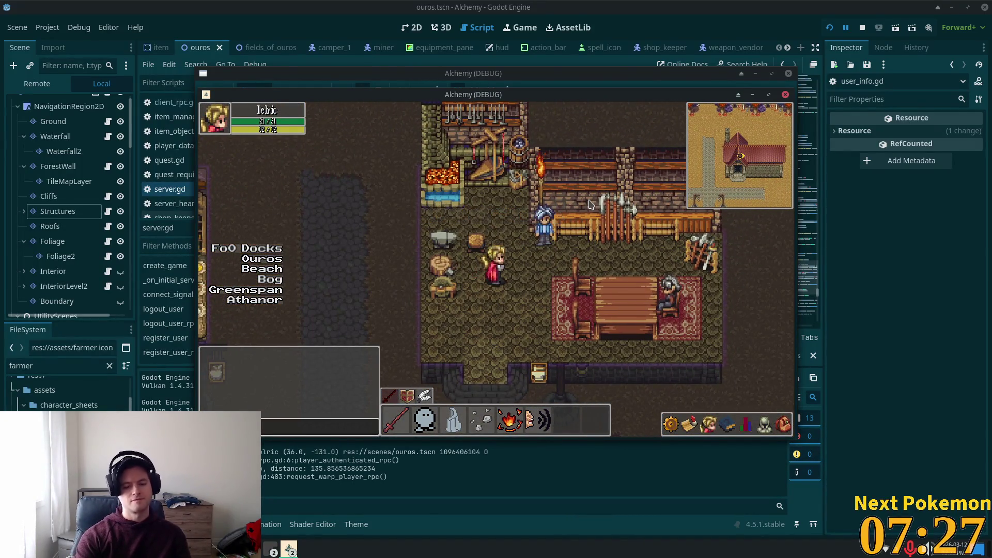
key(Return)
key(Return)
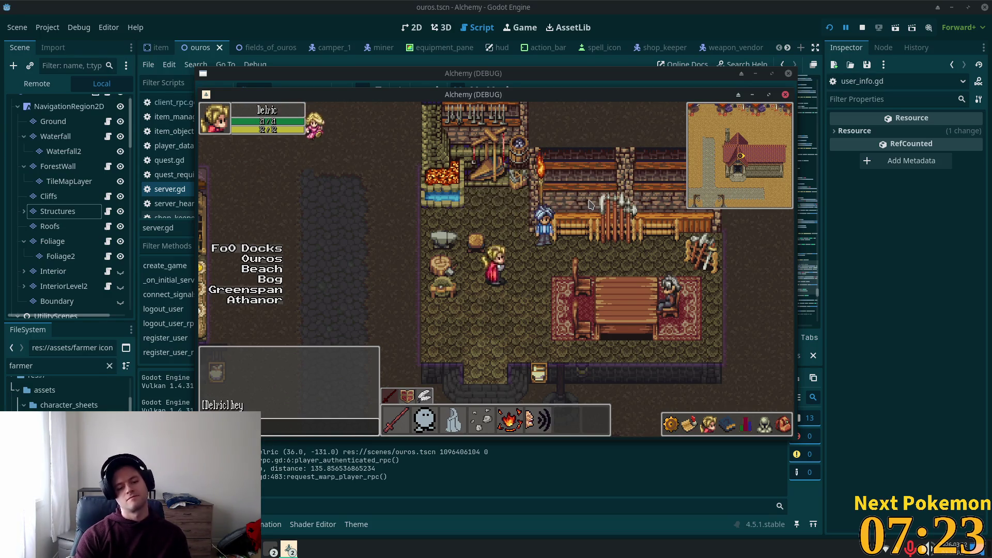
text(yes please!)
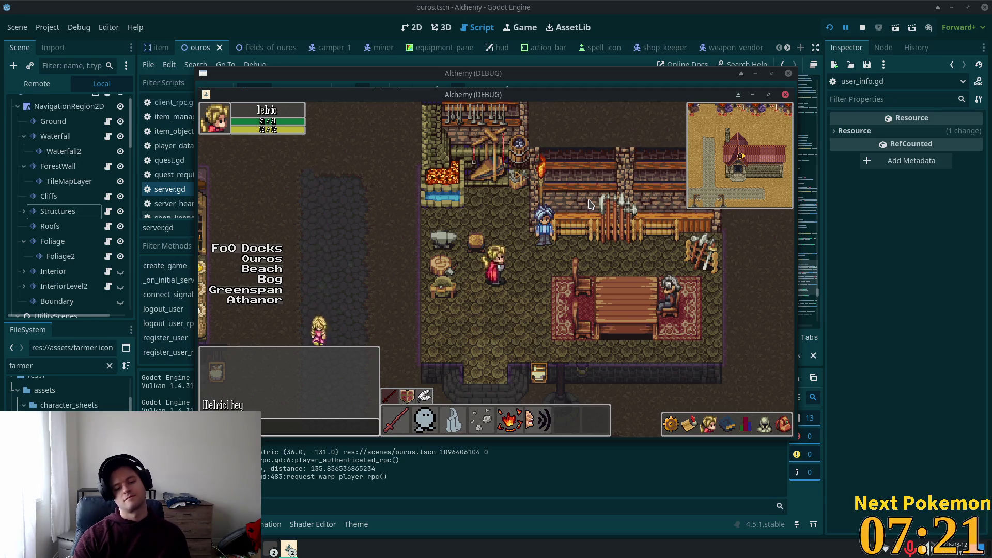
key(Return)
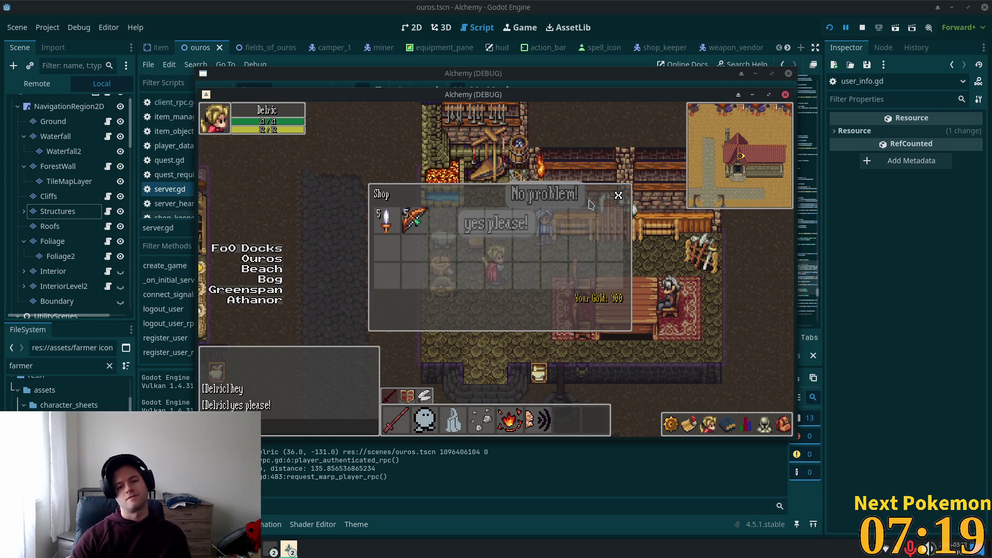
key(Down)
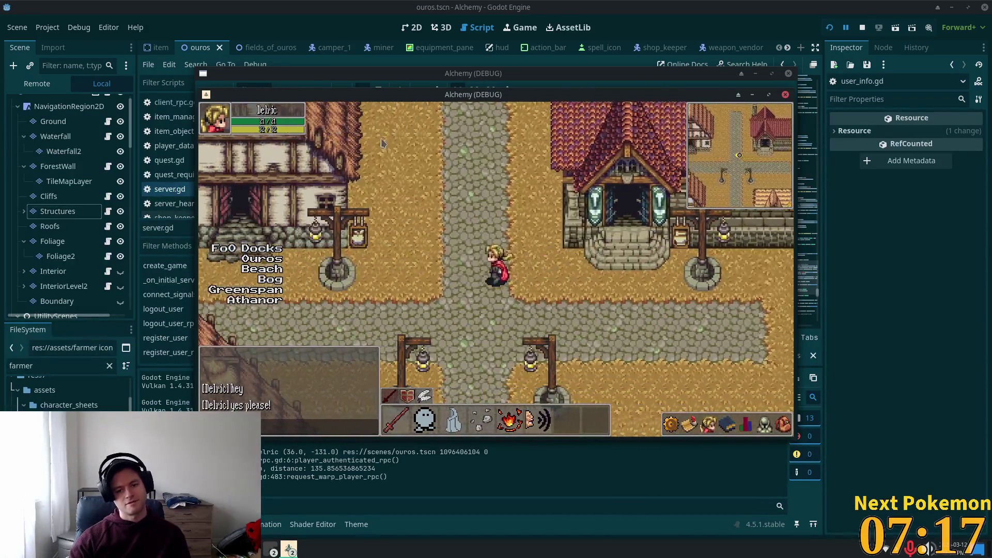
Enter the vendor's shop and chat 'howdy', 'yeah', then 'ok thanks daddy bye'
key(Up)
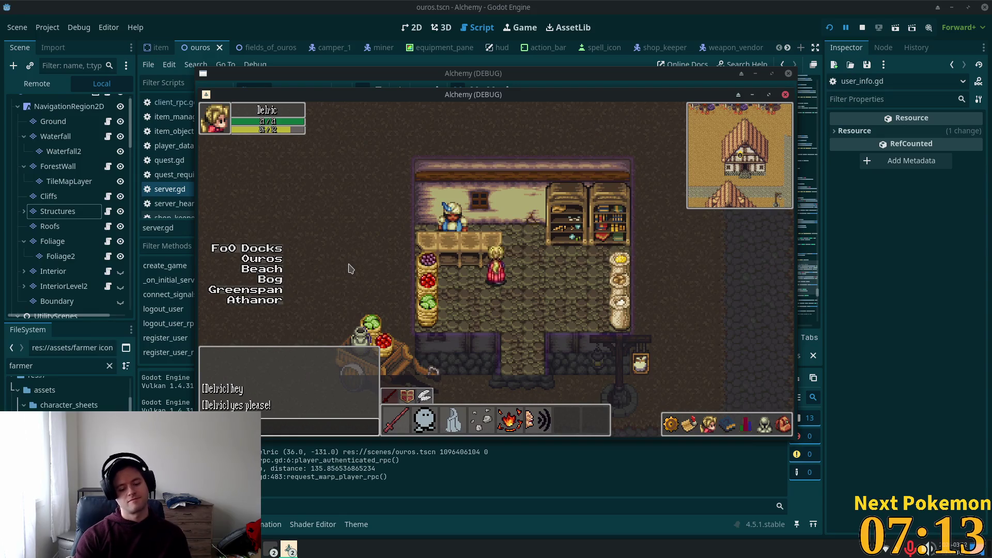
key(Return)
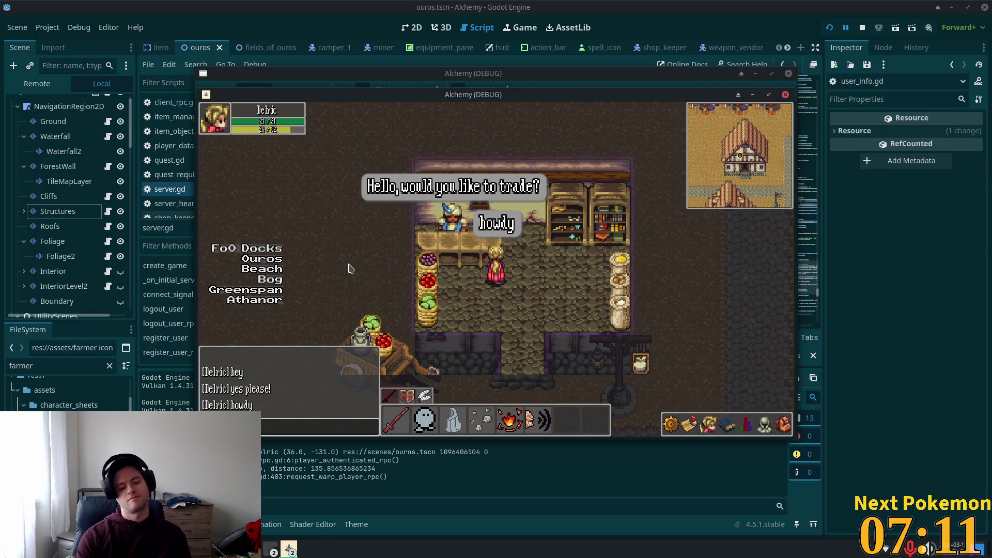
text(yeah)
key(Return)
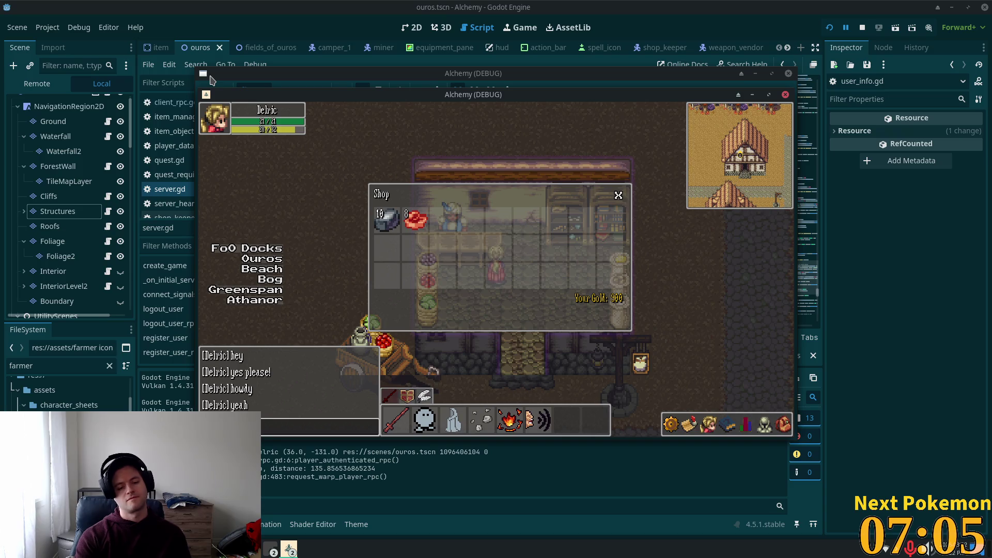
text(dy bye)
key(Return)
Walk out of the shop and back onto the town road
key(Down)
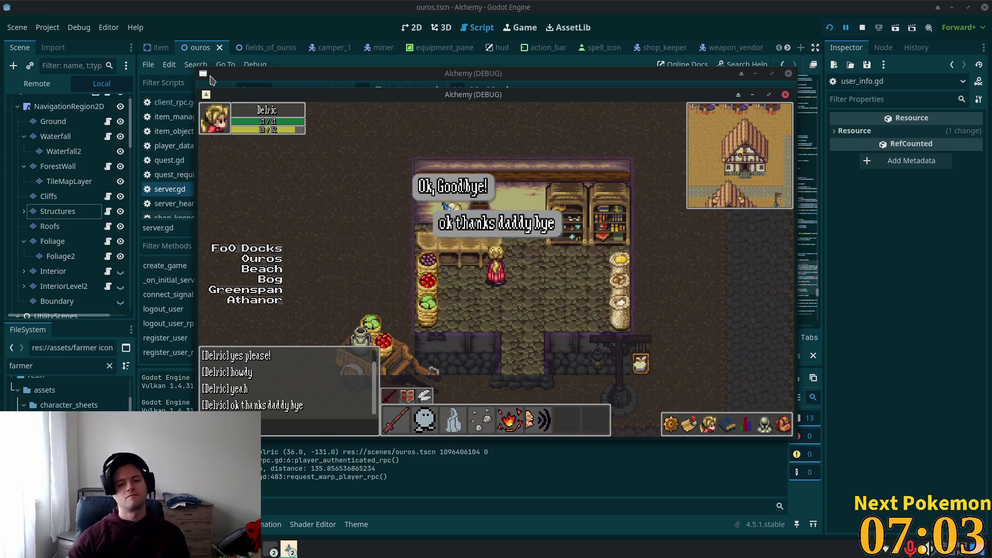
key(Right)
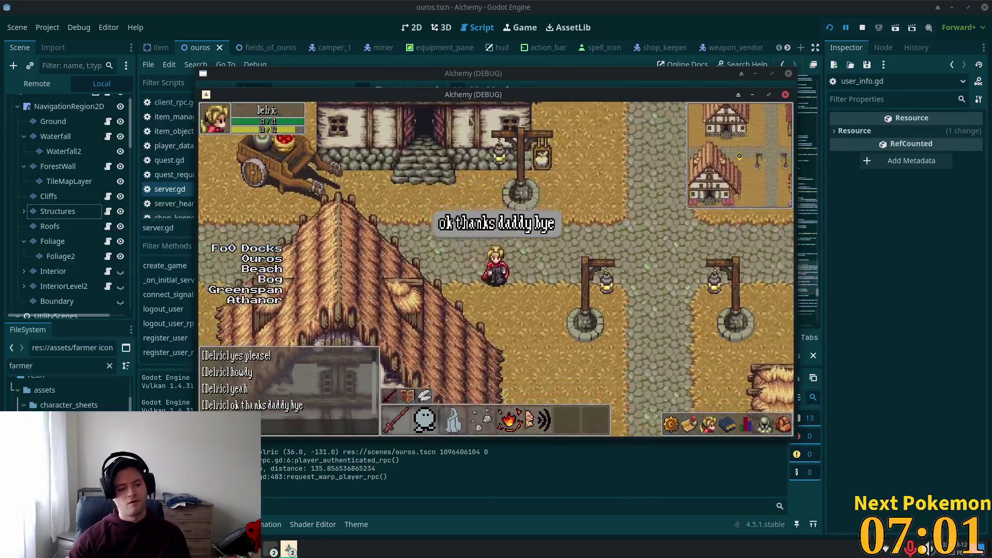
key(Down)
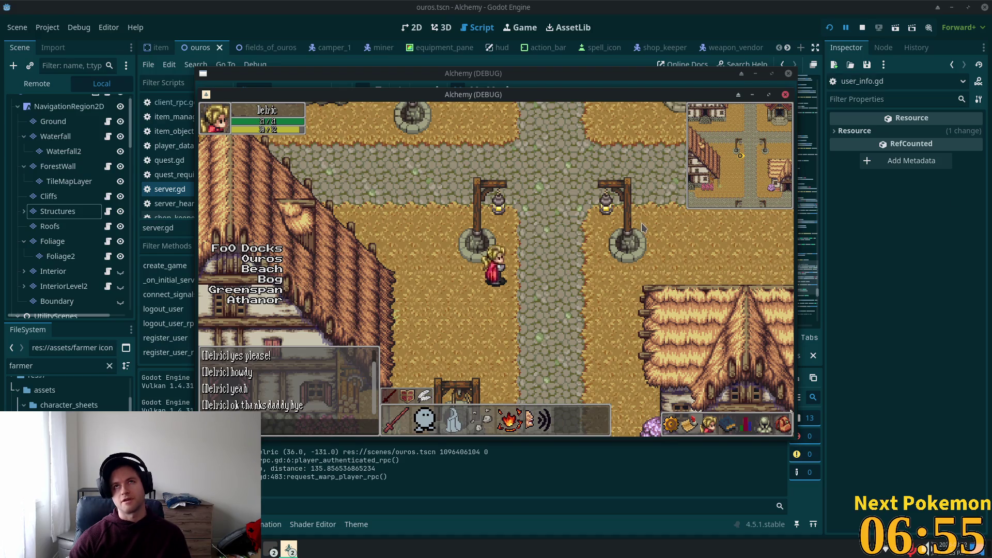
click(569, 197)
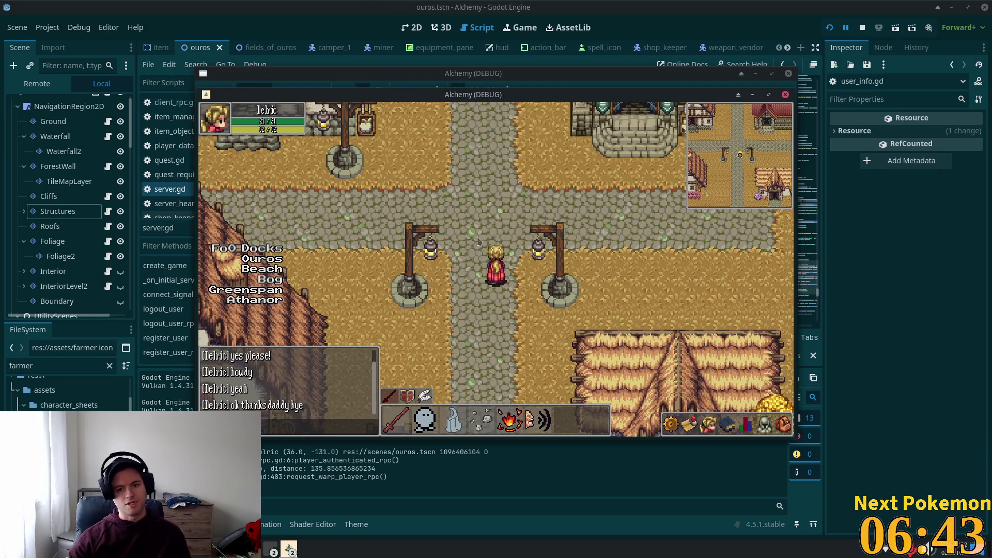
Walk the character south down the cobblestone path to the road between the lampposts below the well
key(Down)
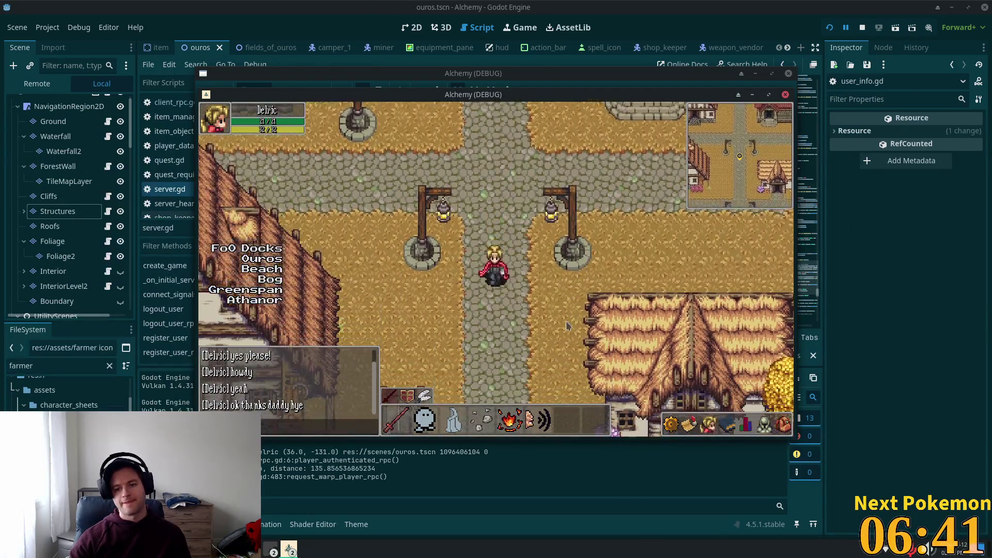
key(Down)
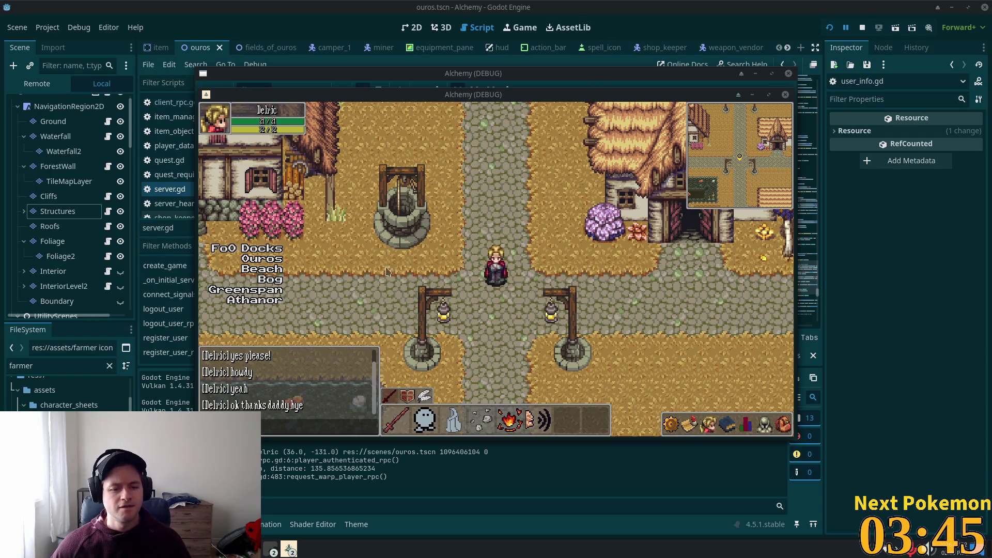
click(448, 282)
key(Left)
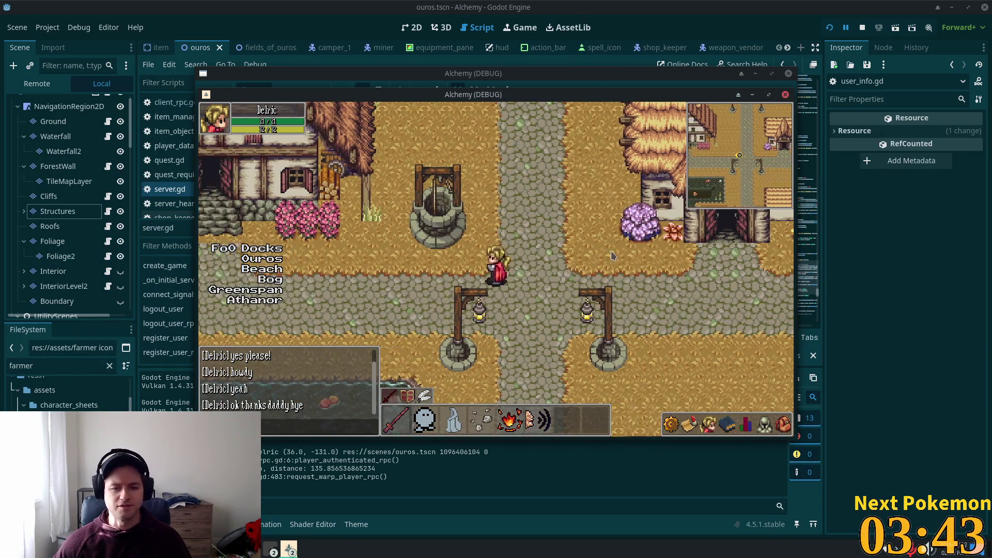
key(Down)
key(Left)
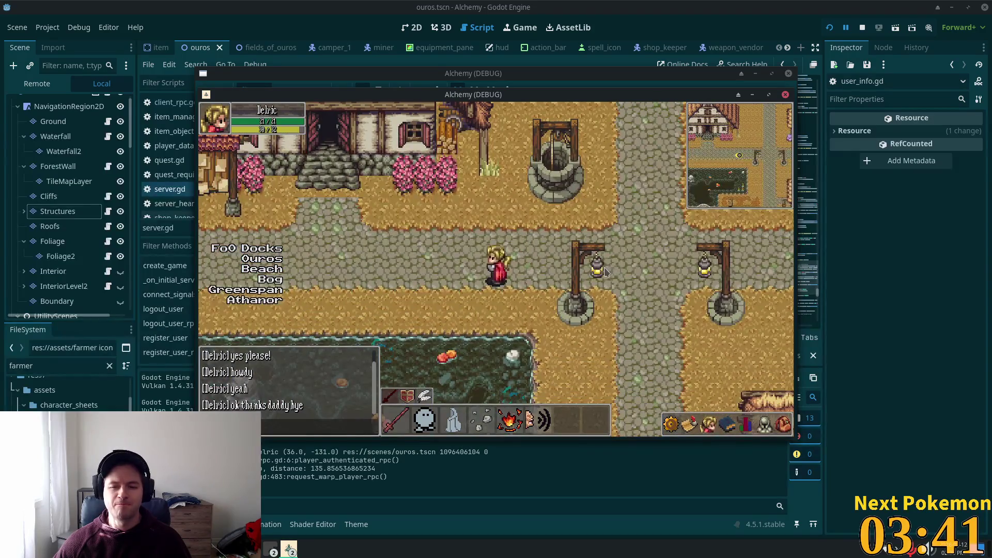
key(Right)
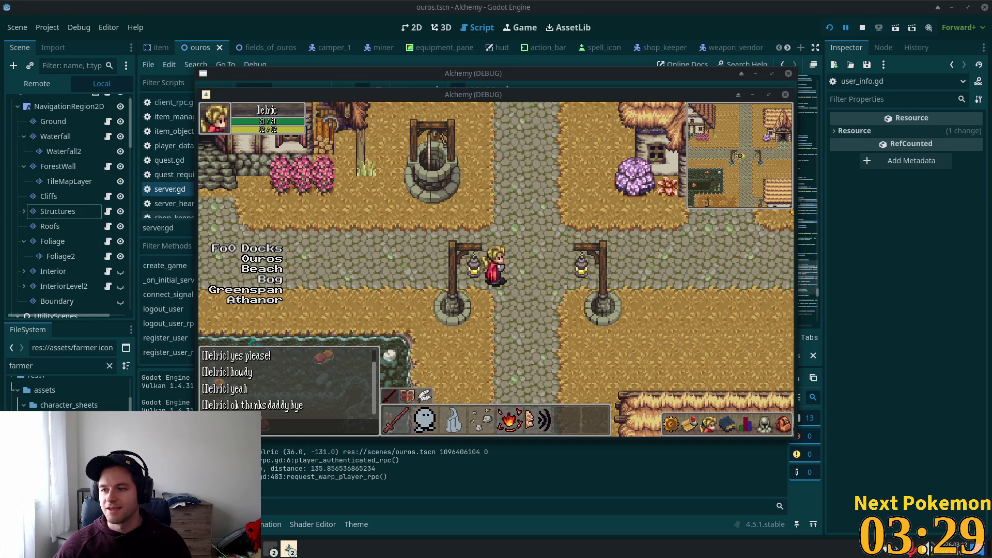
Walk west past the notice board over the stone bridge, then back east into town
key(Left)
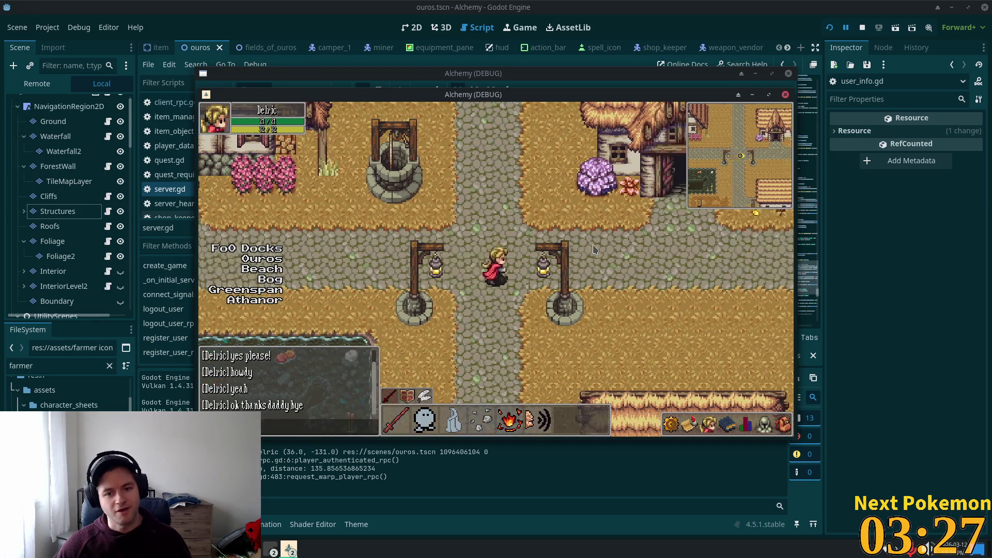
key(Left)
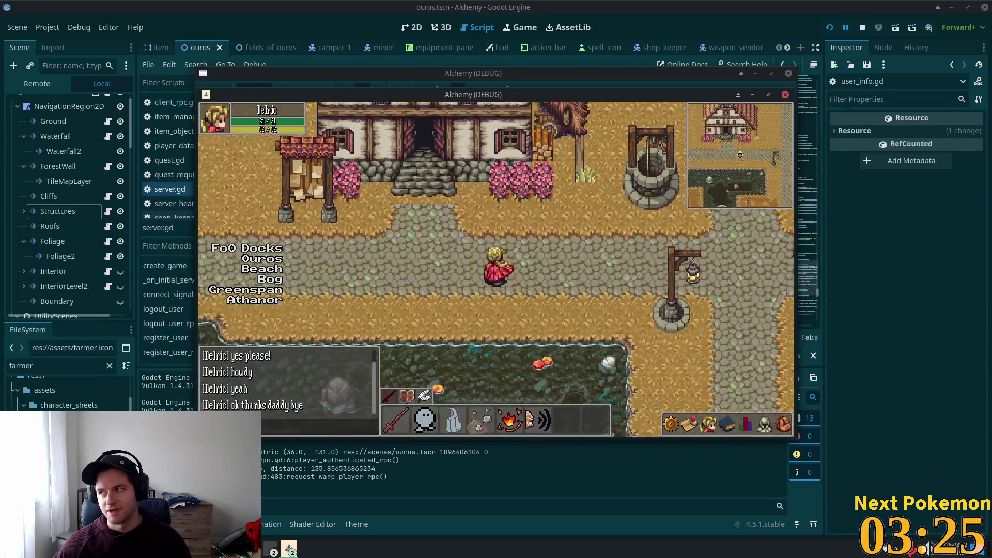
key(Left)
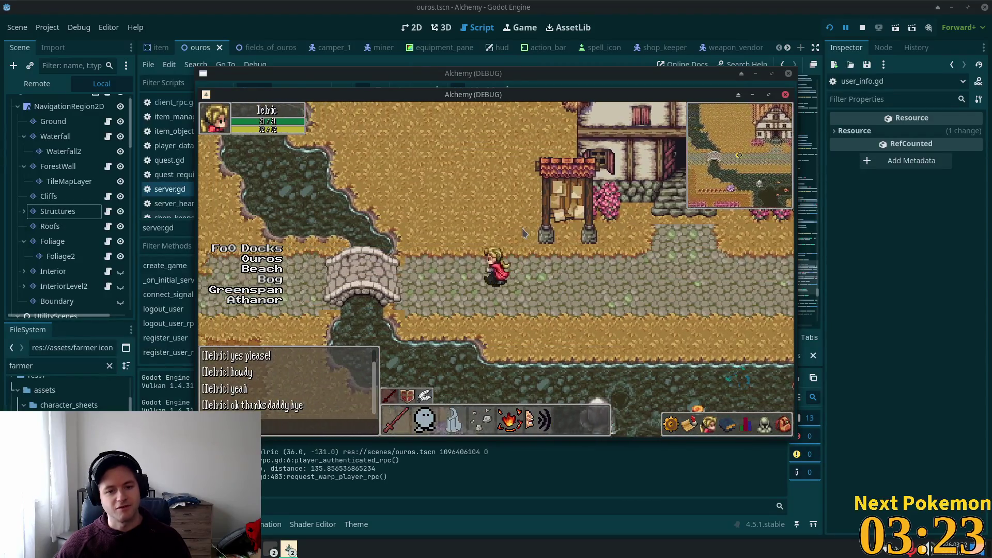
key(Left)
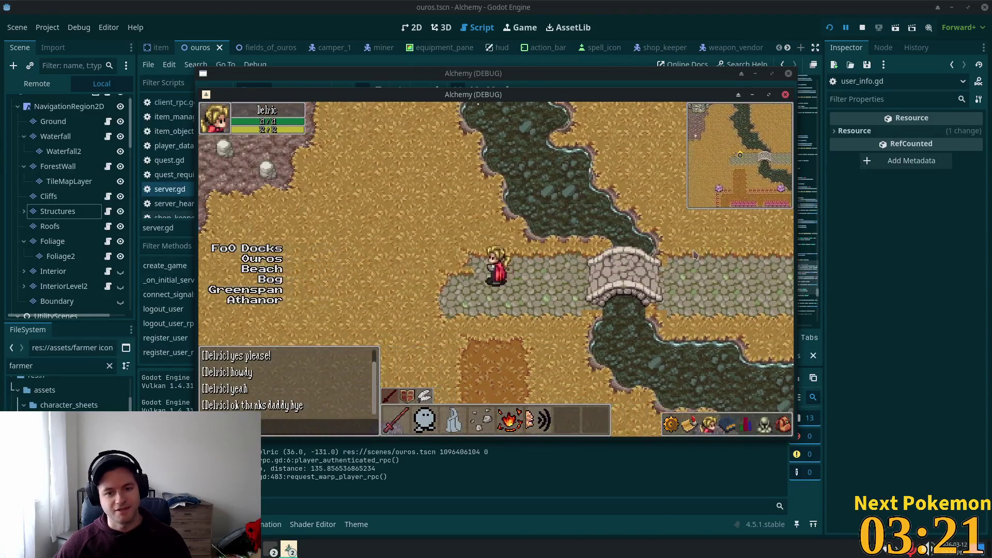
key(Right)
key(Right)
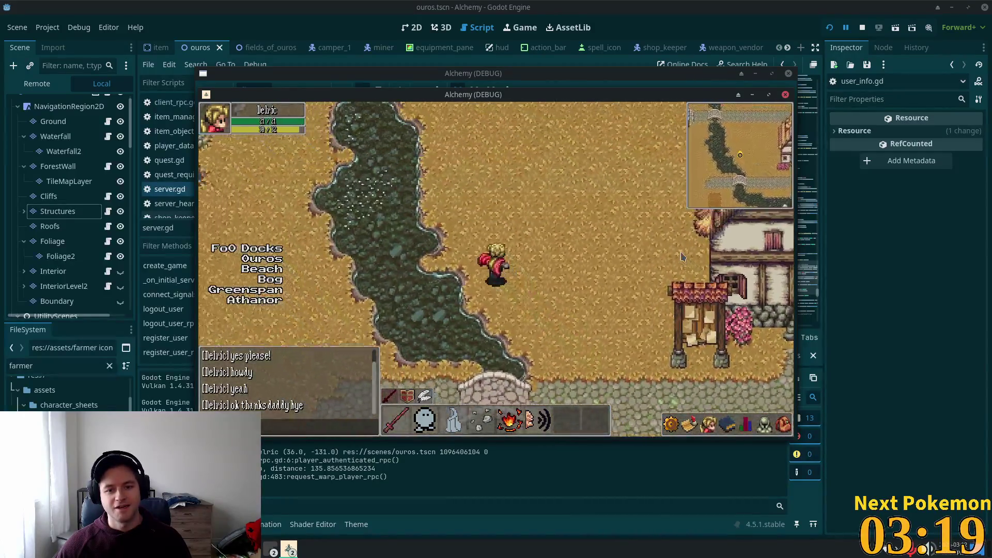
key(Left)
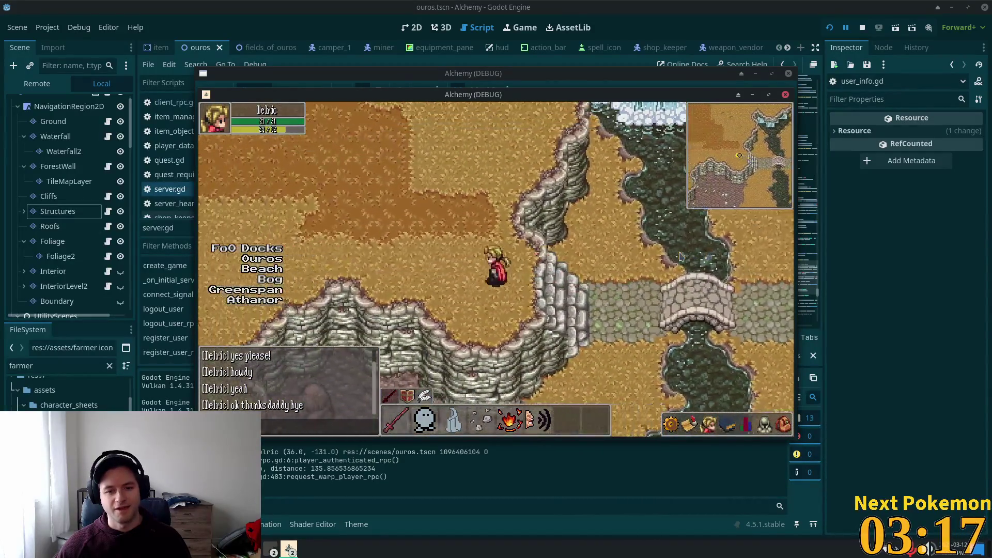
key(Right)
key(Right)
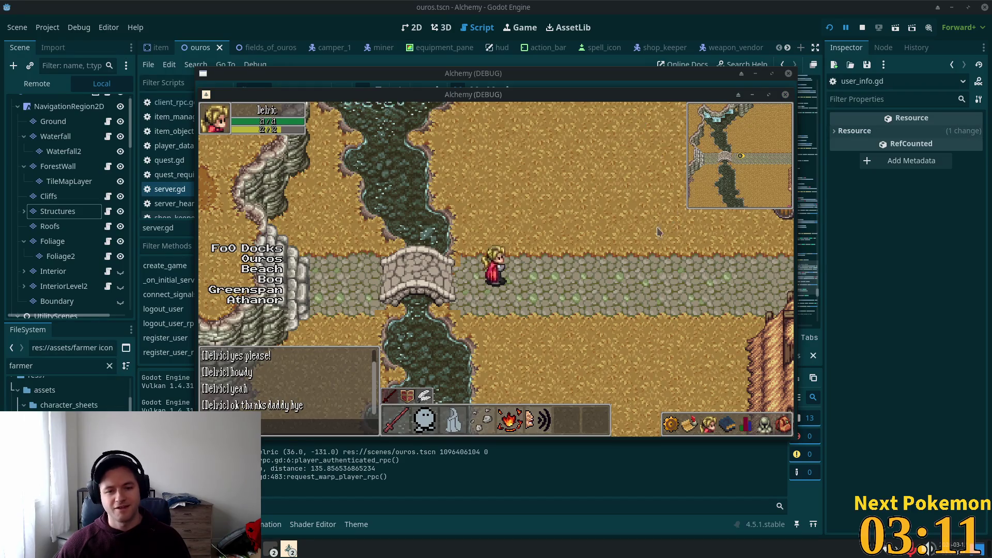
key(Right)
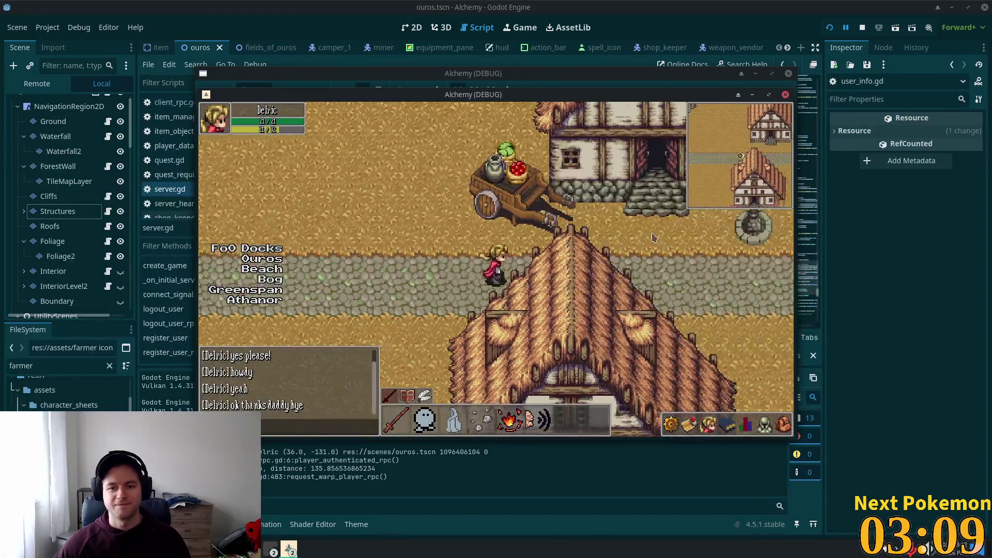
key(Right)
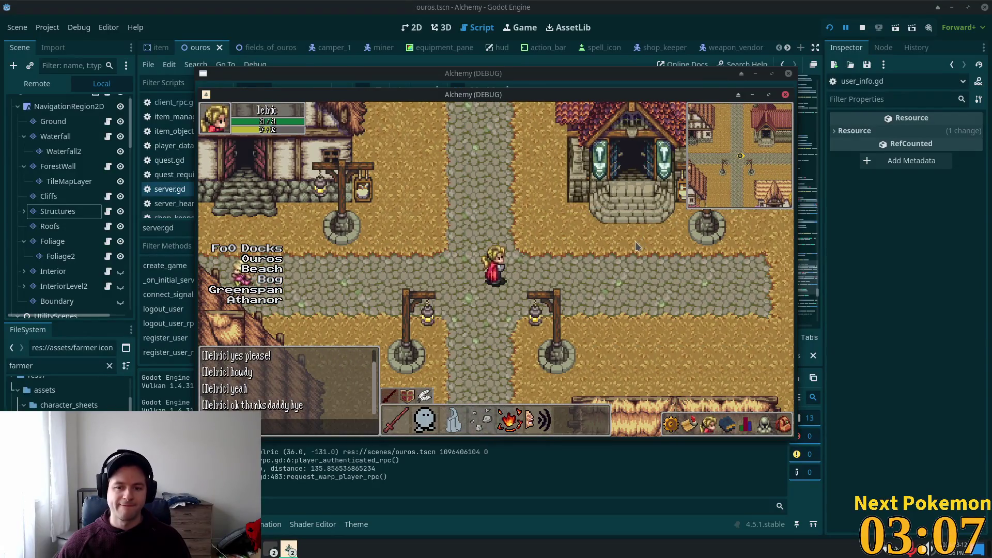
Walk south to the thatched house, enter it and step back out
key(Down)
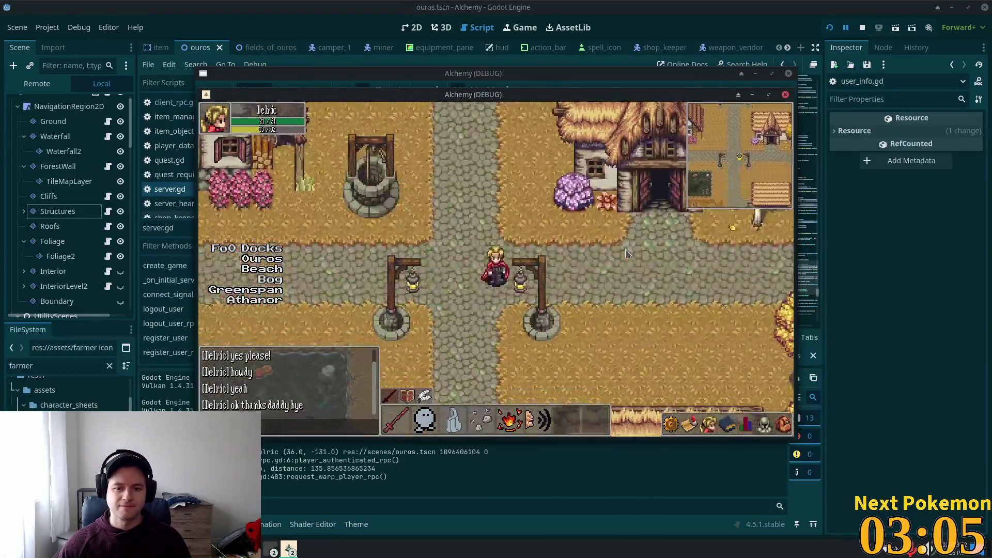
key(Right)
key(Up)
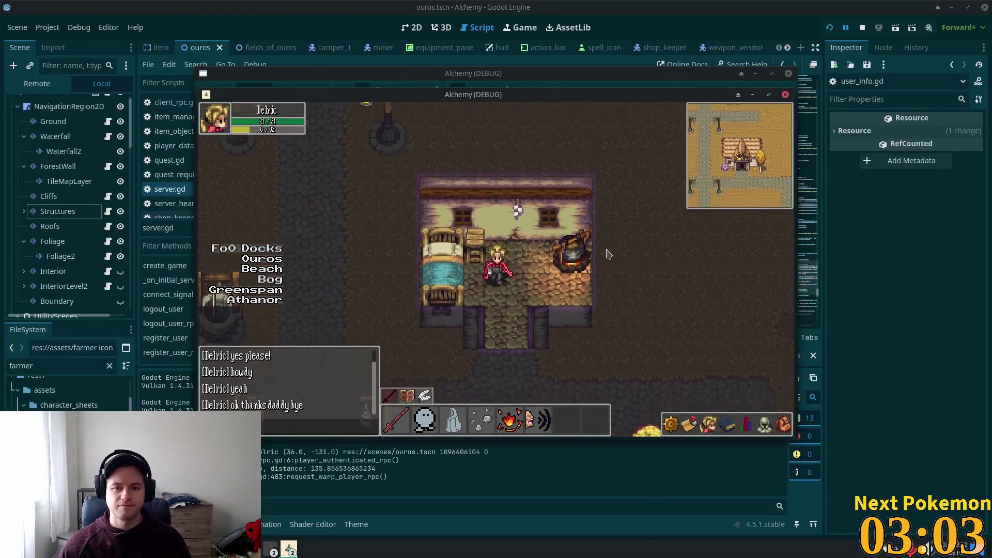
key(Down)
Walk up the cobbled road into the vendor shop, then leave it onto the street
key(Left)
key(Up)
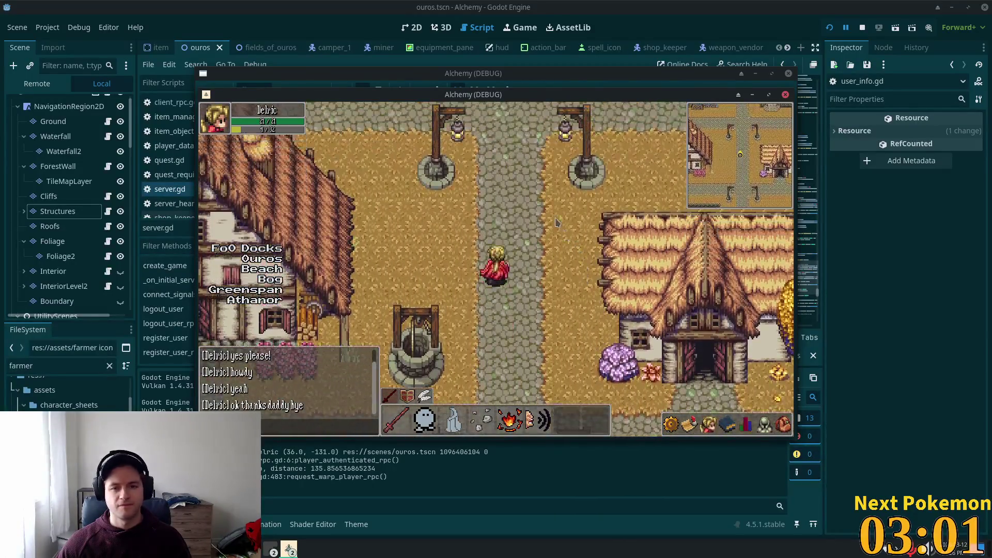
key(Left)
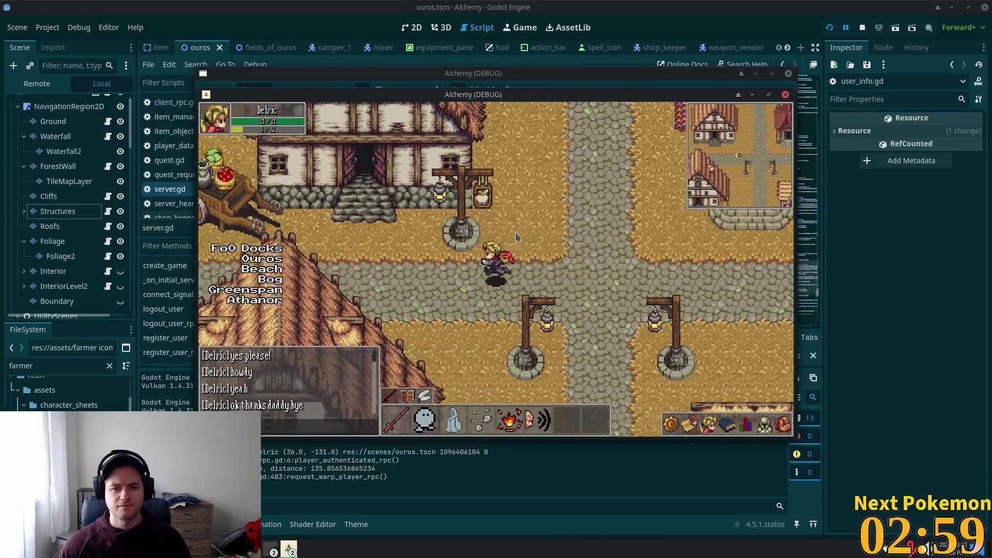
key(Up)
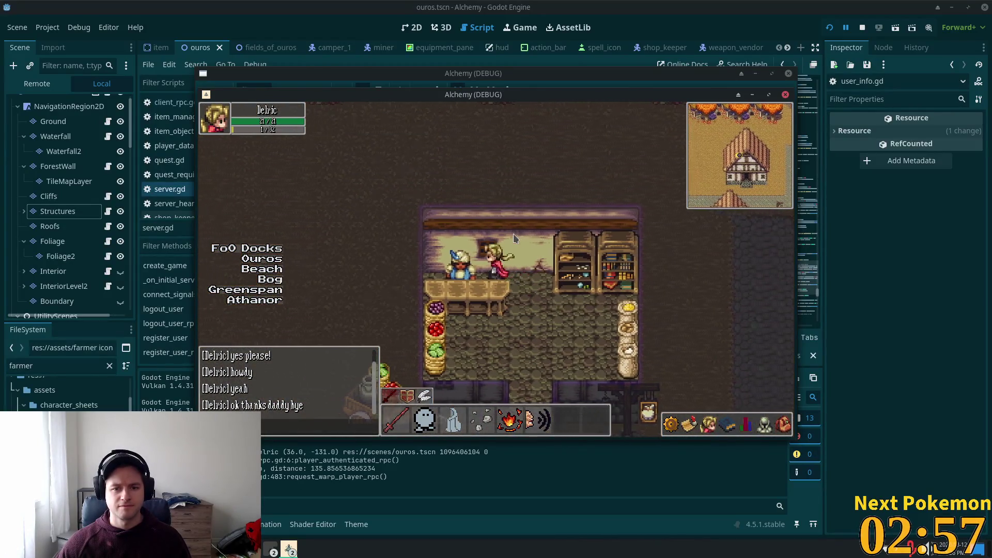
key(Left)
key(Right)
key(Down)
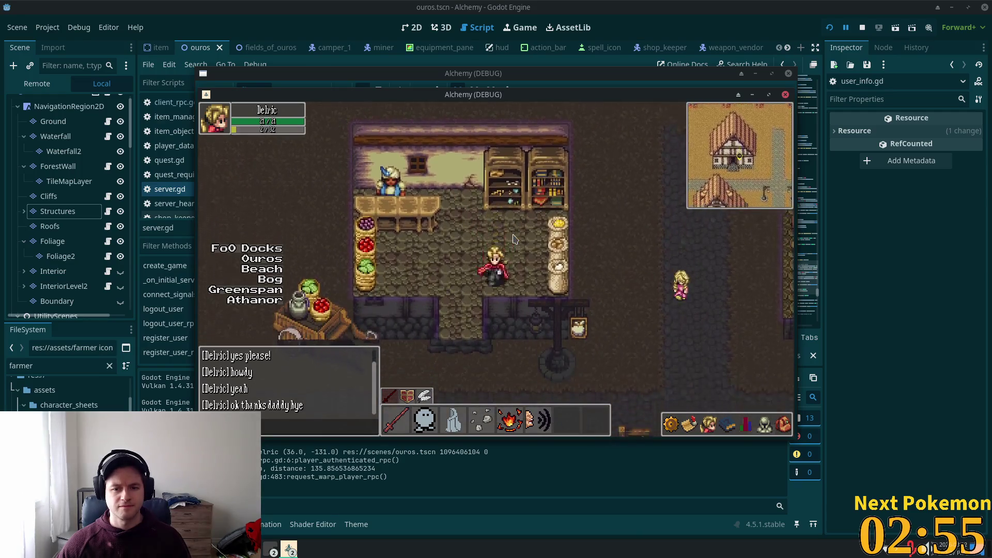
key(Down)
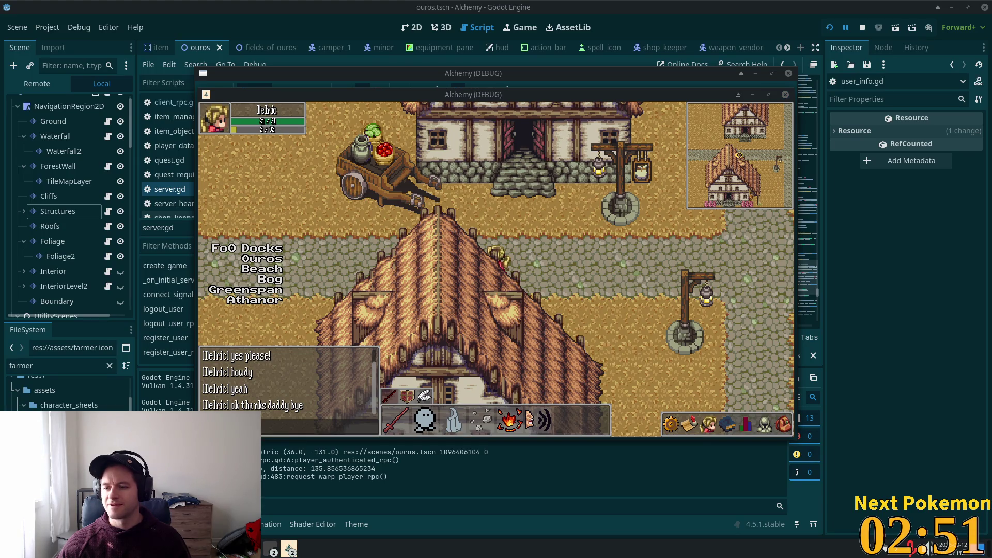
Focus the game window and click to walk the player east along the road
click(574, 260)
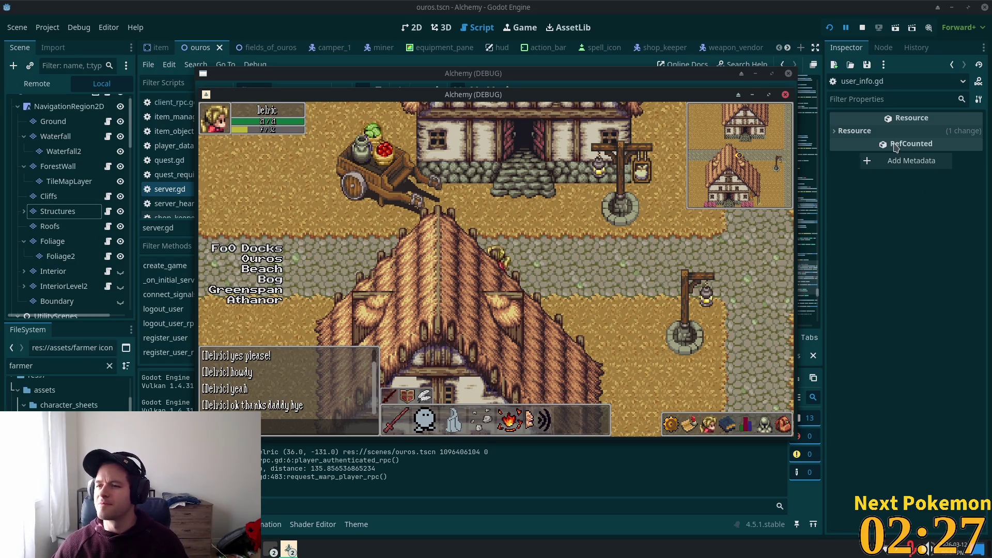
click(519, 247)
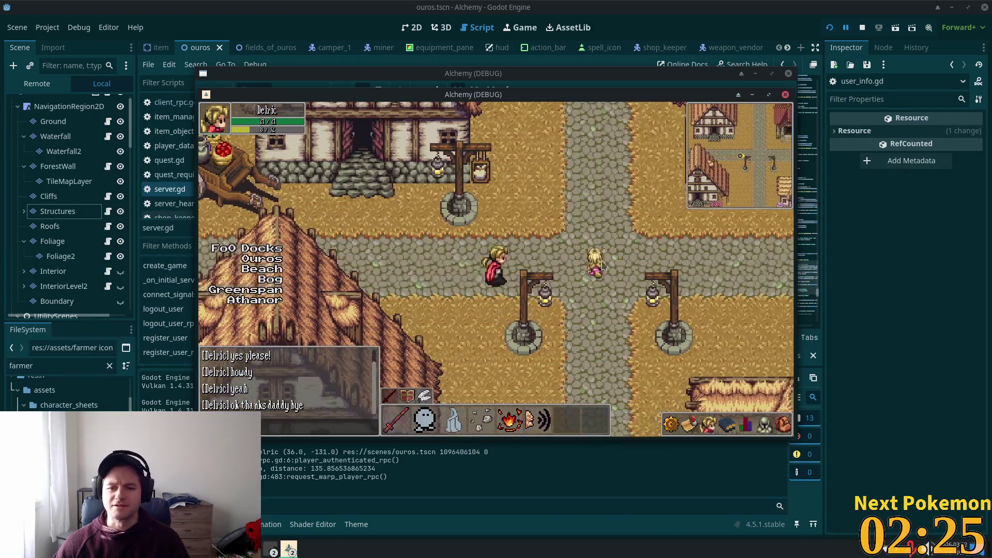
Walk east to the bannered smithy, enter it, and come back out to the street
key(Right)
key(Up)
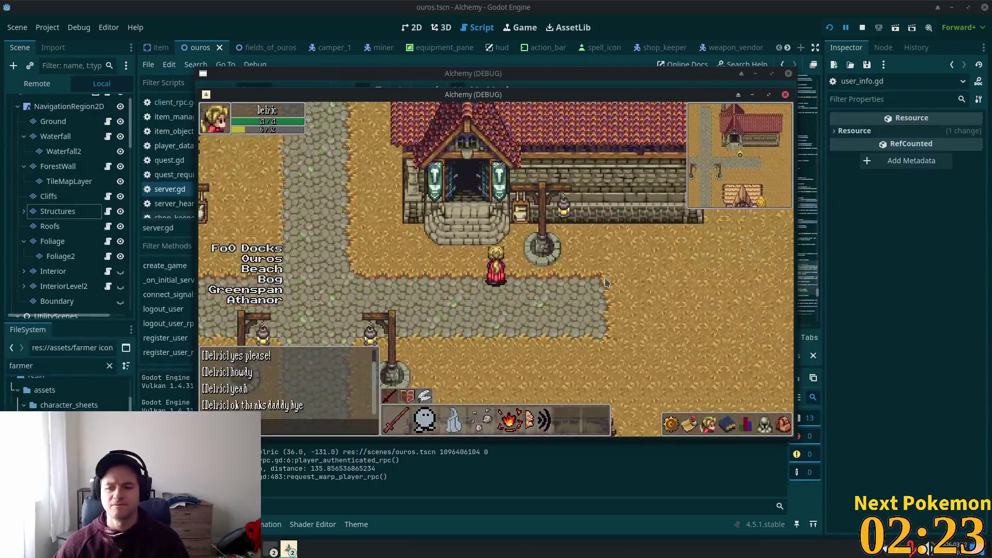
key(Up)
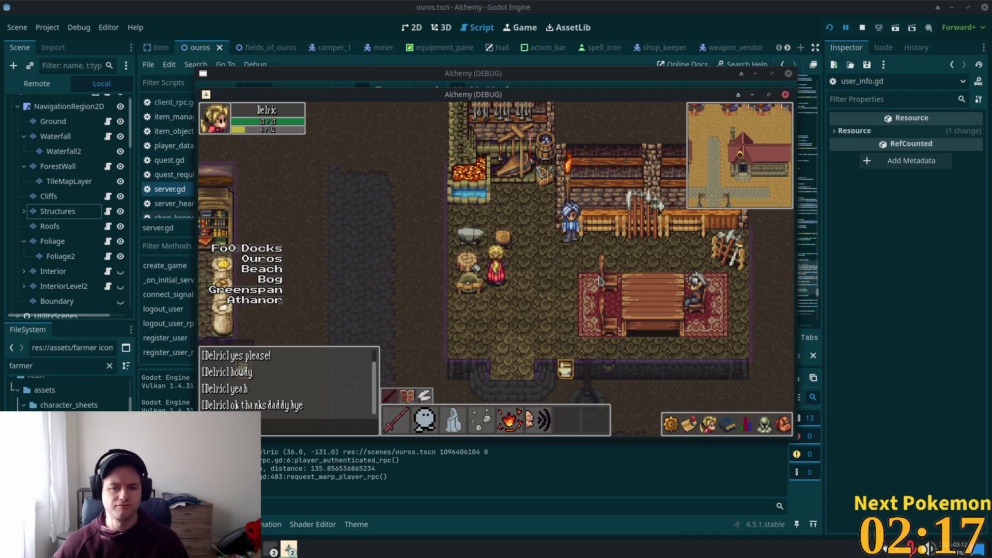
key(Down)
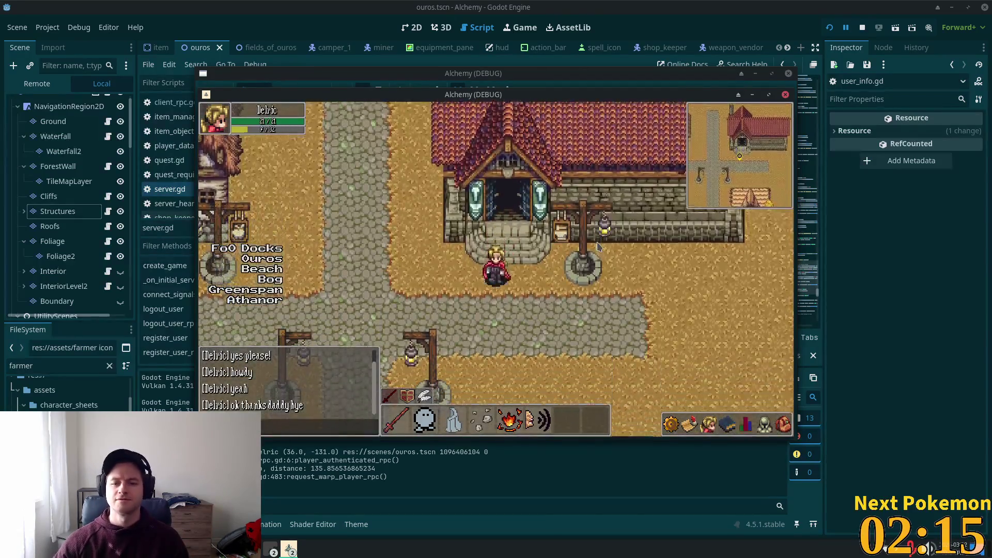
key(Down)
Walk west to the stone bridge, back east to the crossroads, and into the well
key(Left)
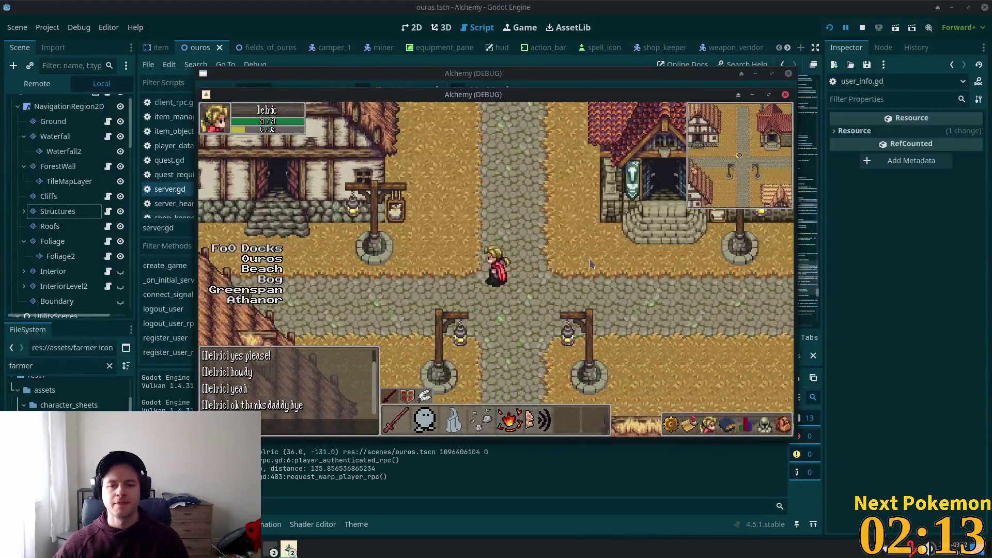
key(Left)
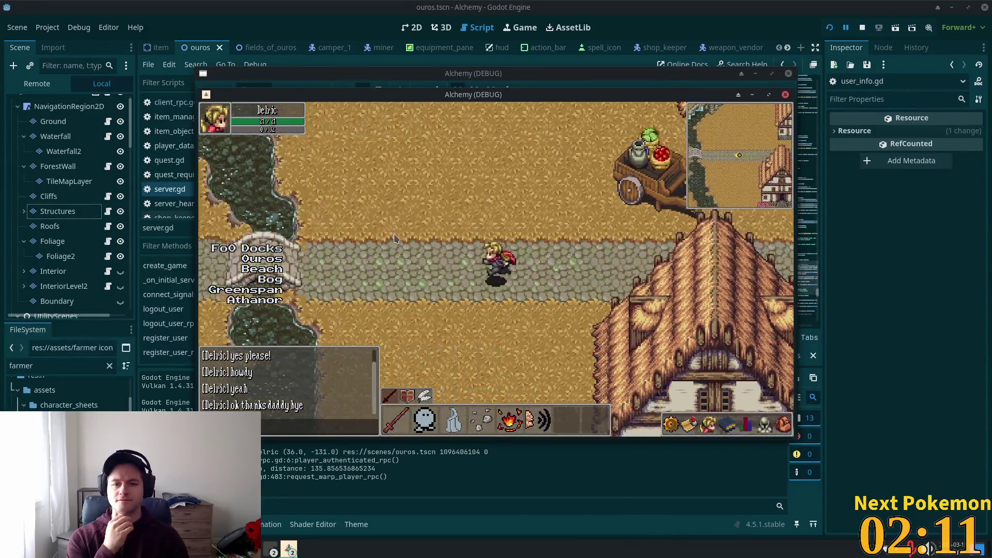
key(Right)
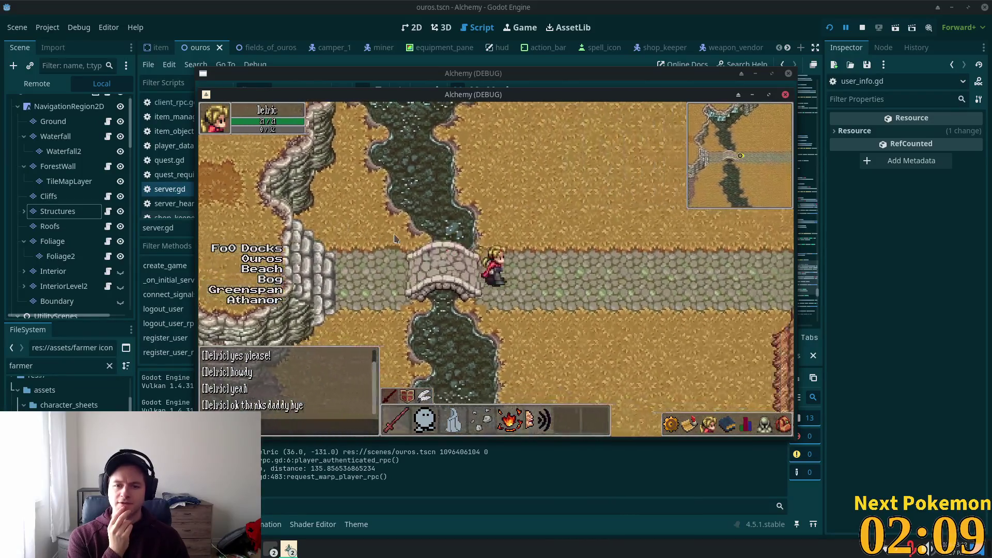
key(Right)
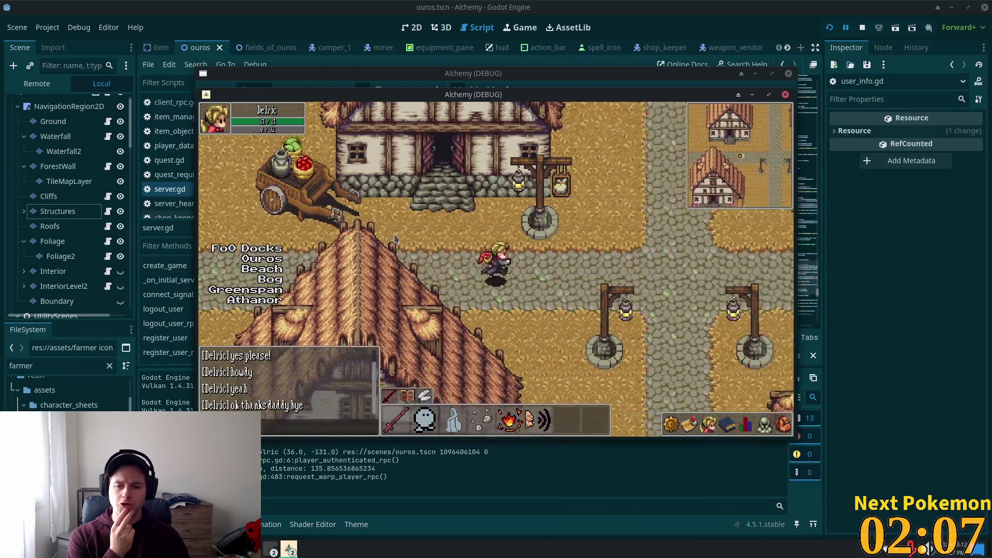
key(Down)
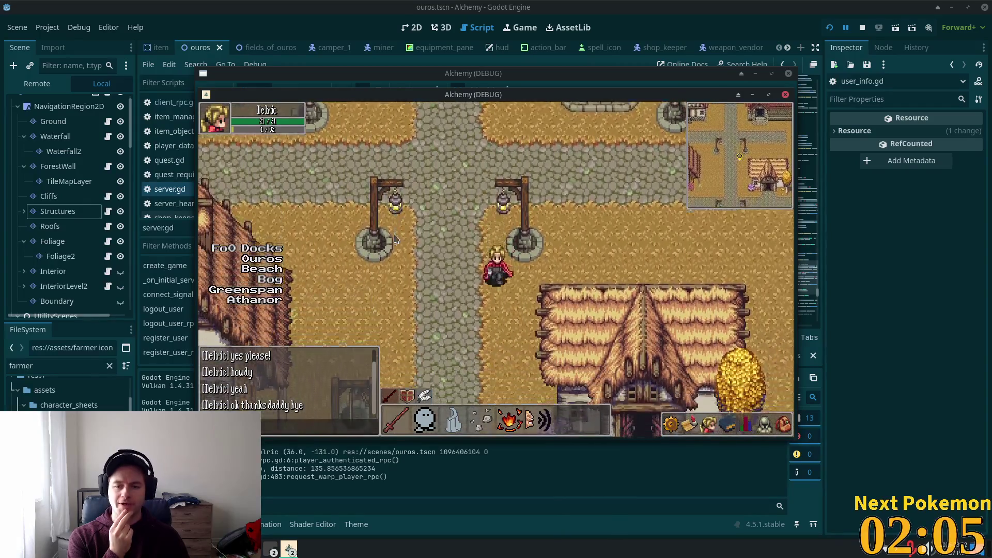
key(Down)
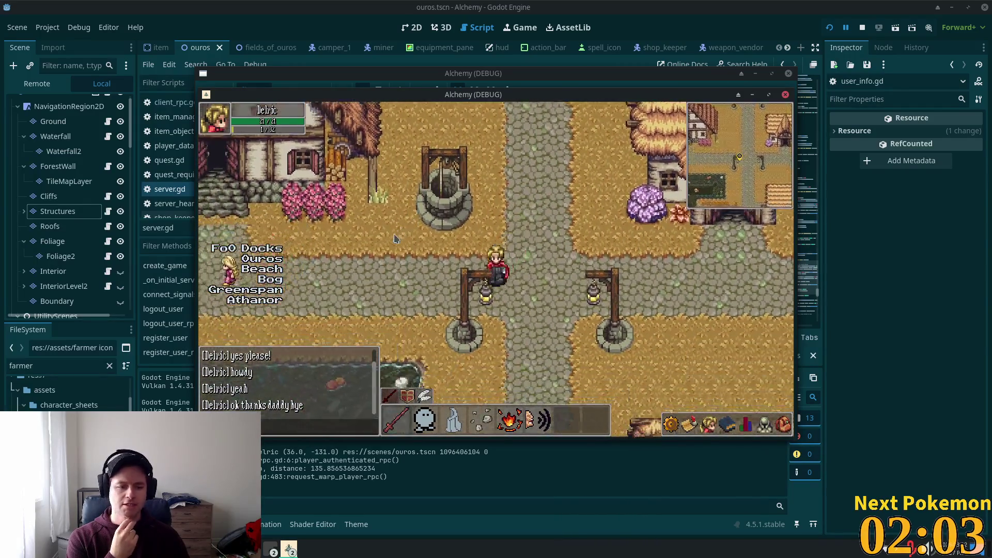
key(Up)
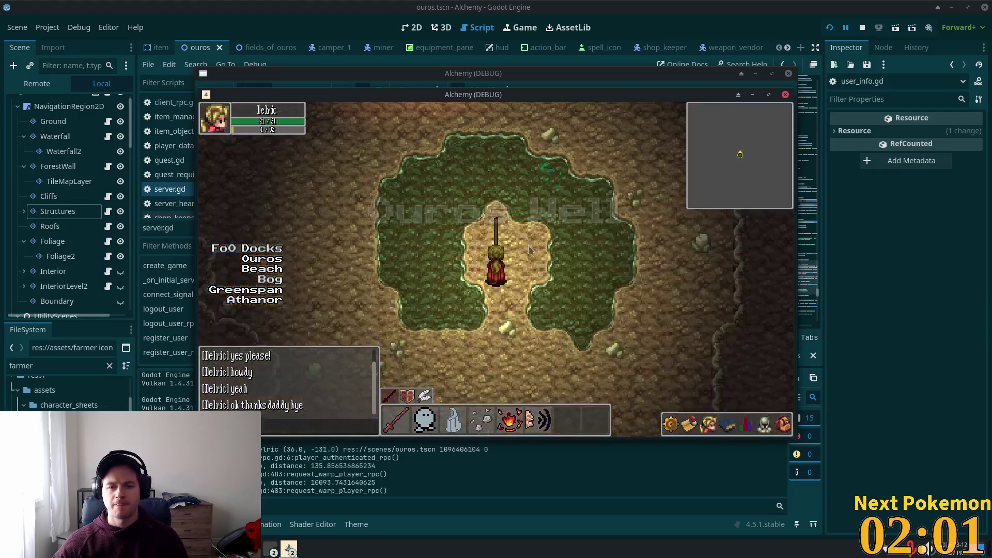
Walk north through Ouros Well into Ouros Caves and west along the brazier-lit corridor
key(Up)
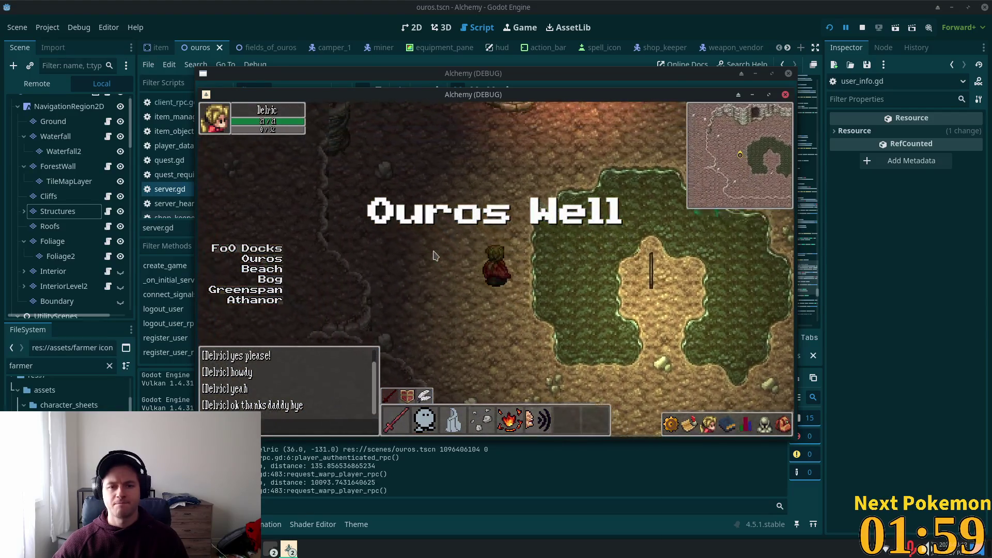
key(Up)
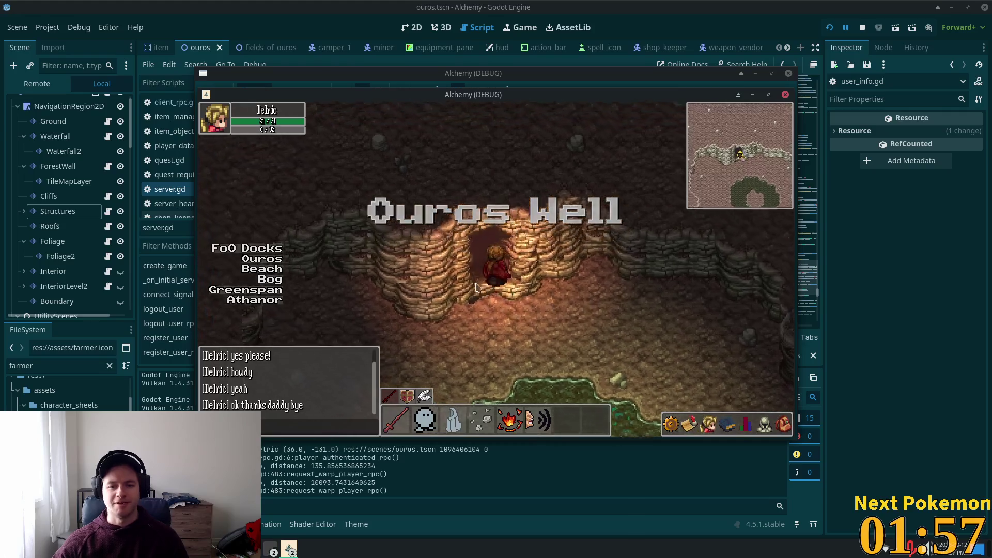
key(Up)
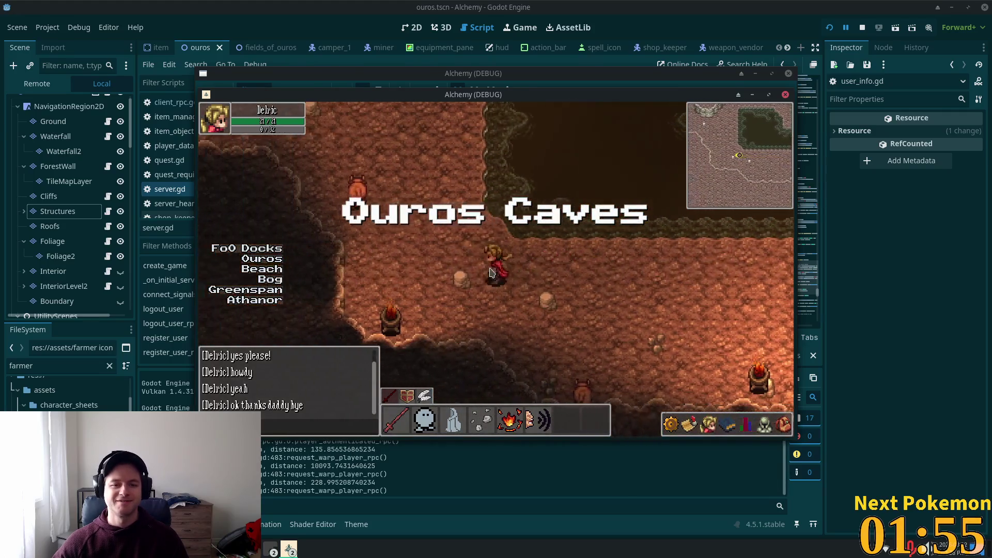
key(Up)
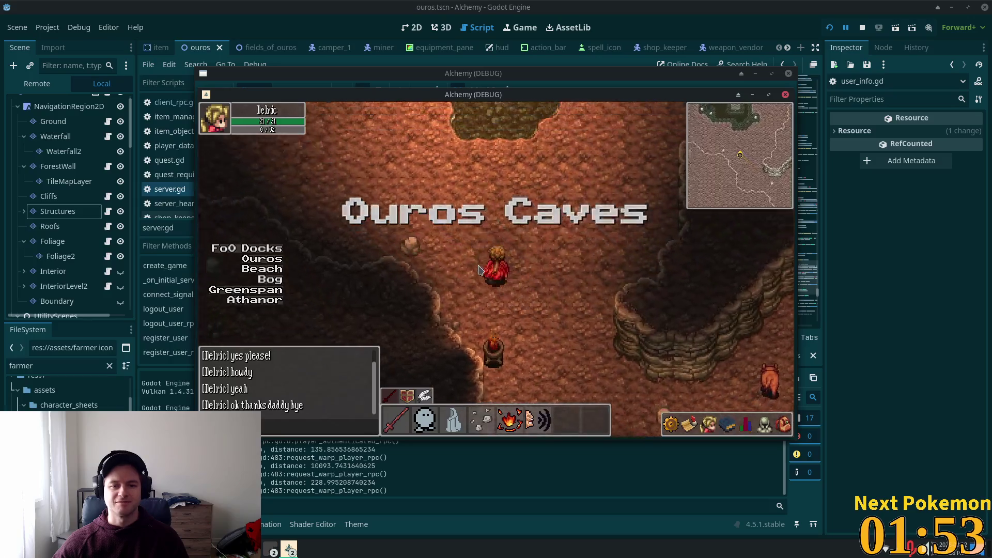
key(Down)
key(Left)
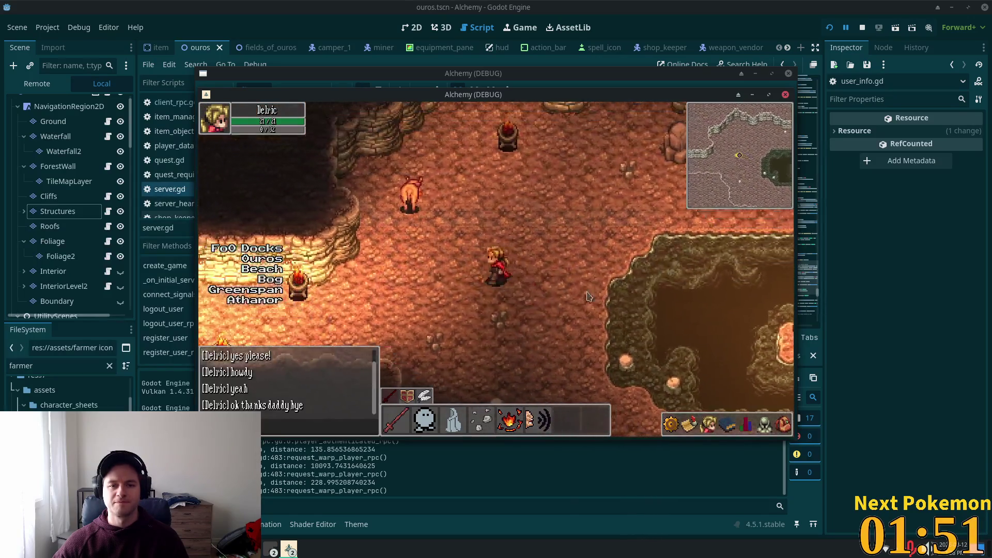
key(Left)
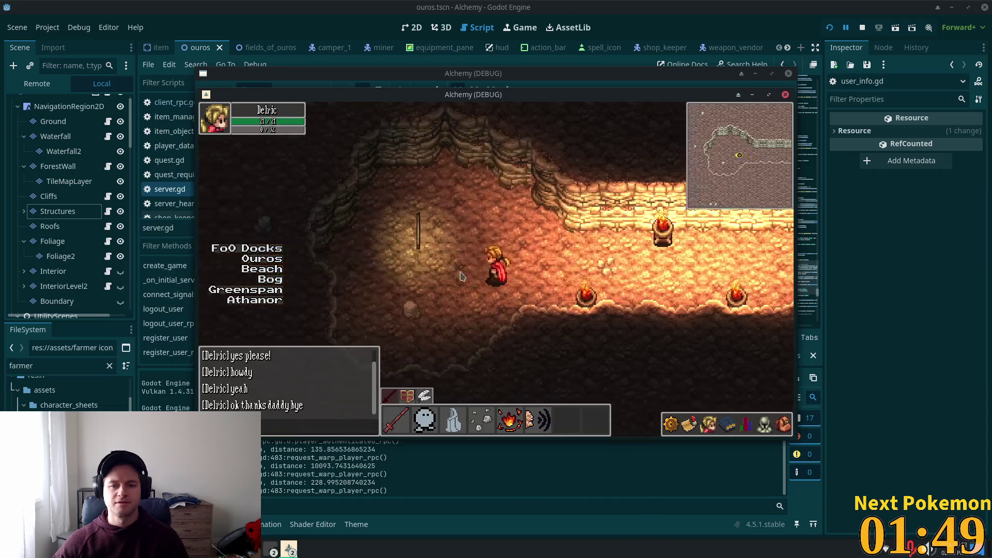
Take the cave exit back to Ouros and walk east to the road by the bridge
key(Up)
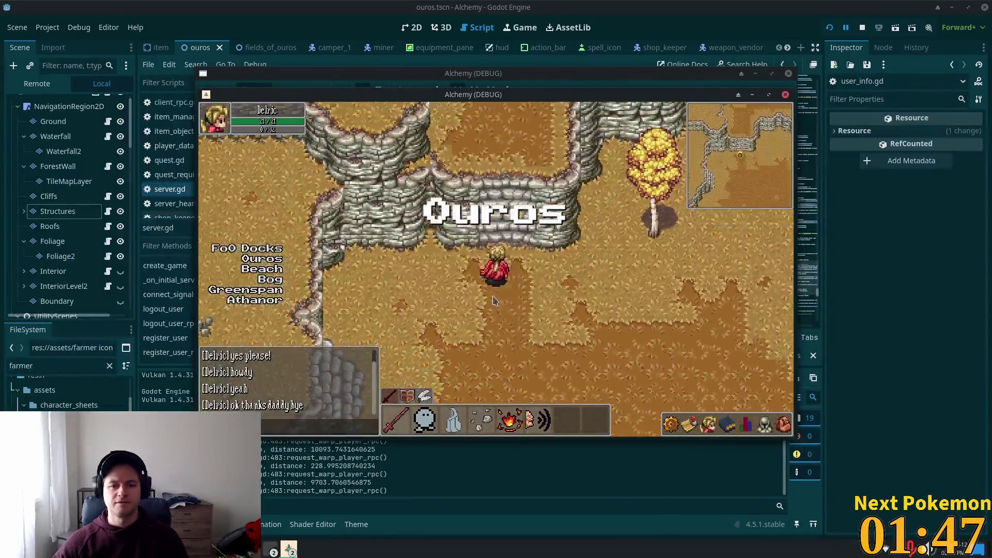
key(Right)
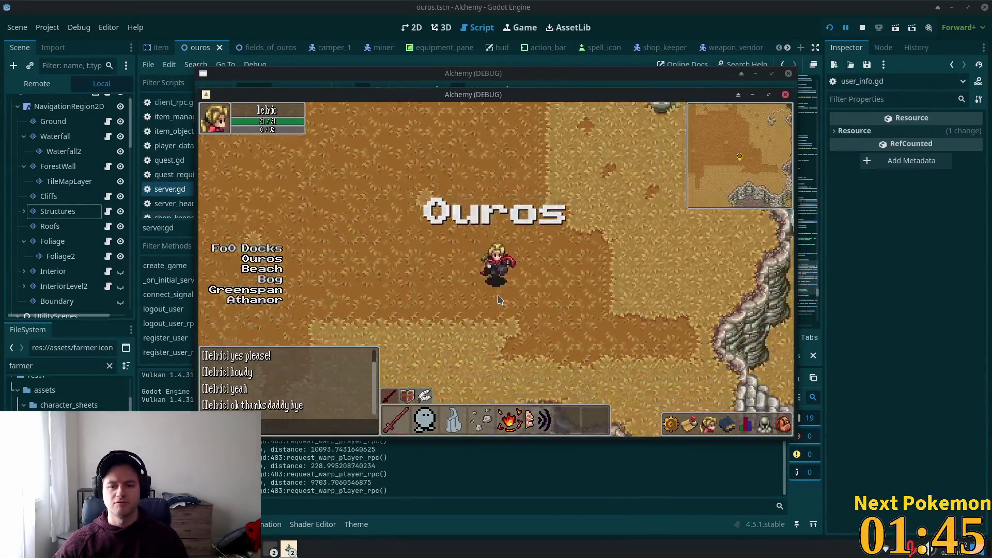
key(Right)
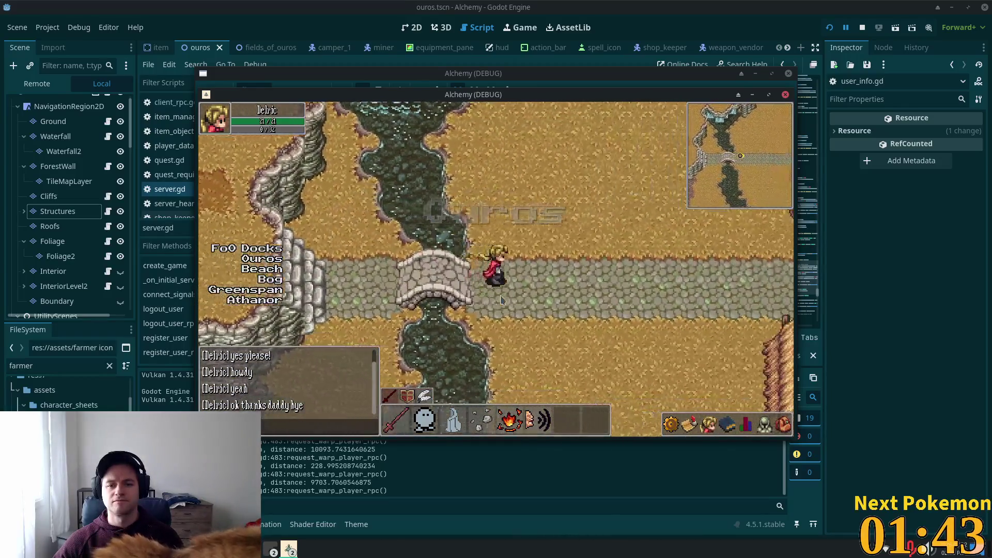
key(Right)
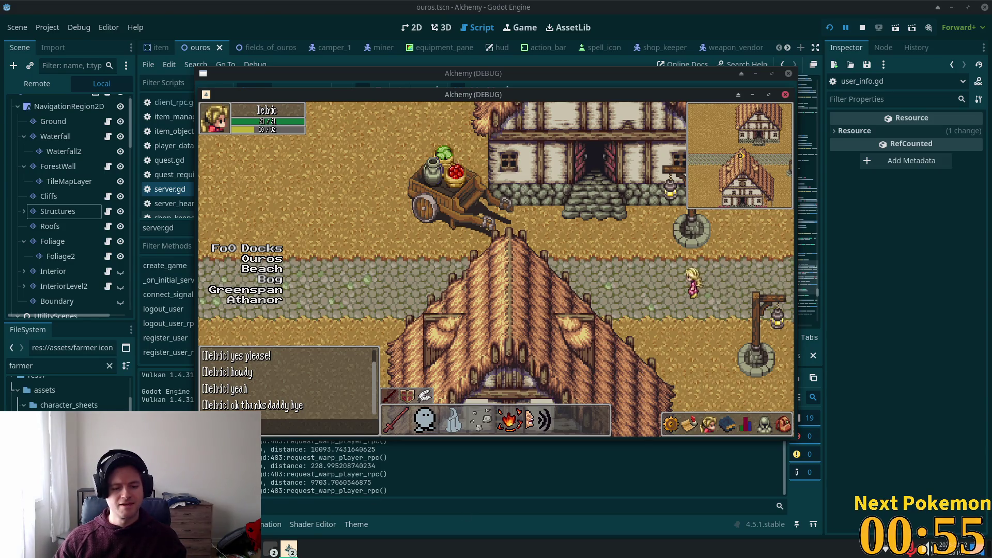
Right-click the other player character to check its interaction options
right_click(692, 281)
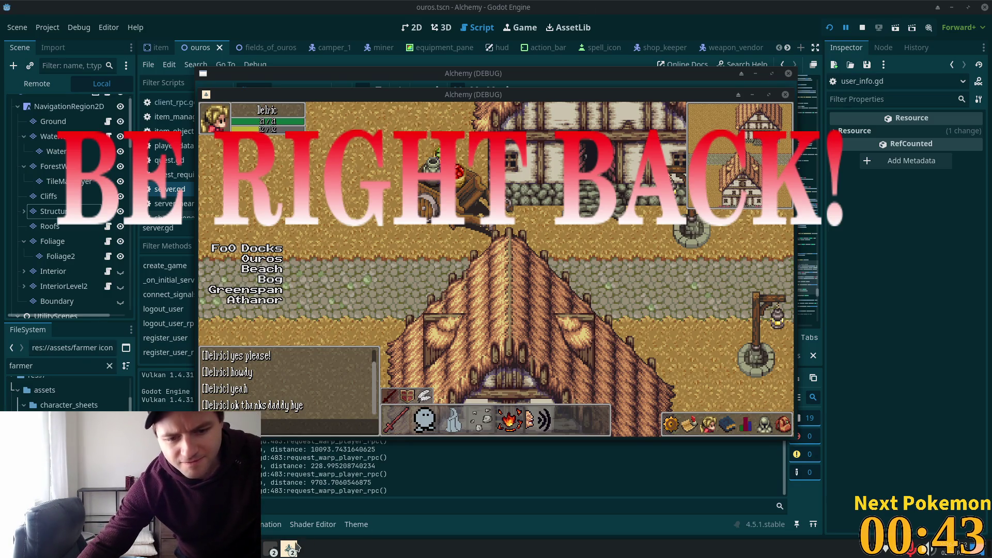
Bring the second Alchemy (DEBUG) client forward from the taskbar, showing its login screen
click(331, 508)
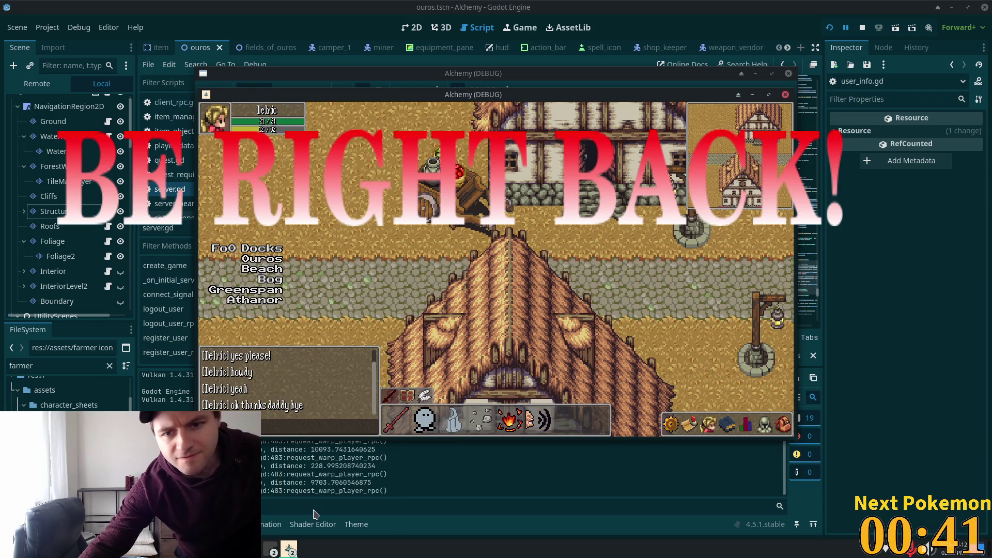
click(299, 551)
click(320, 484)
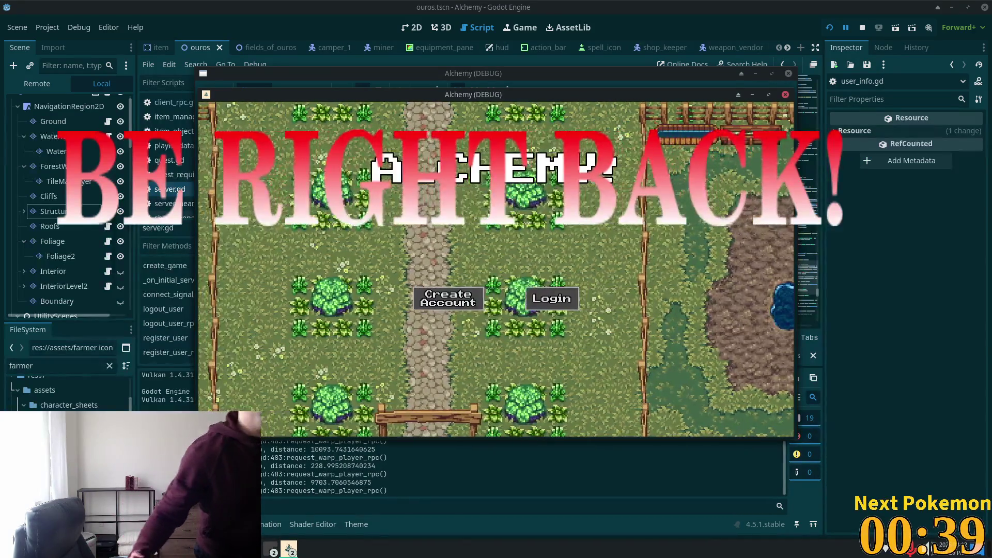
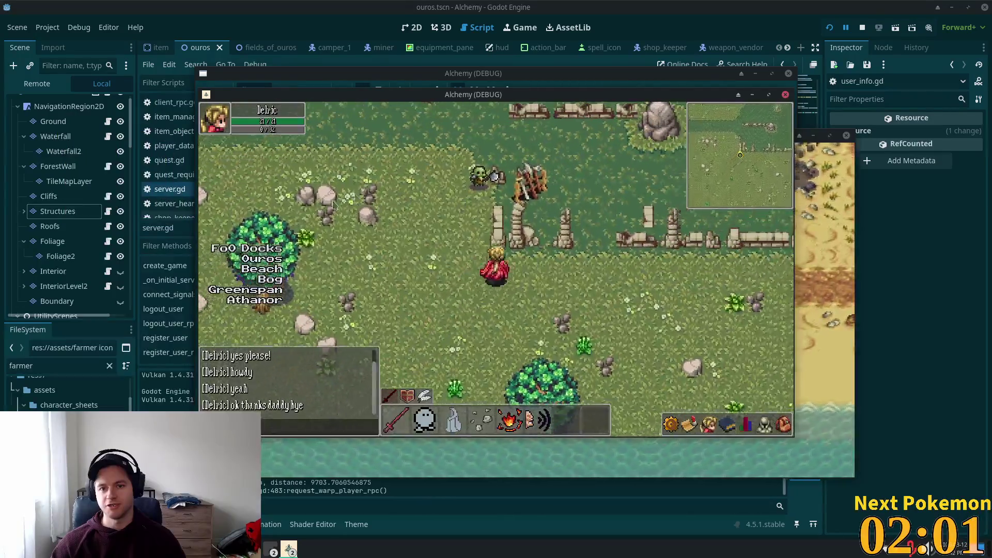
Walk the hero across the grassland field onto the cobblestone path toward Ouros
key(Right)
key(Up)
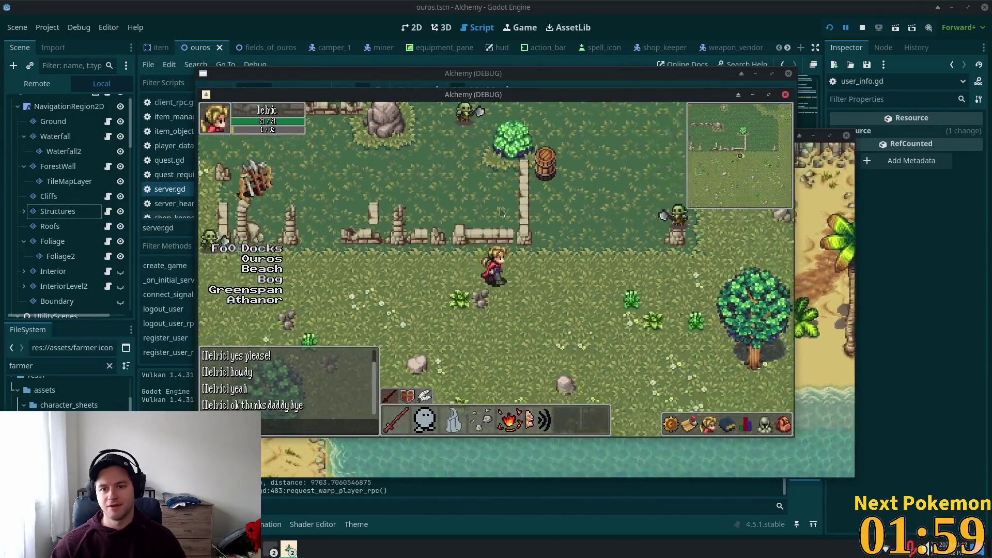
key(Left)
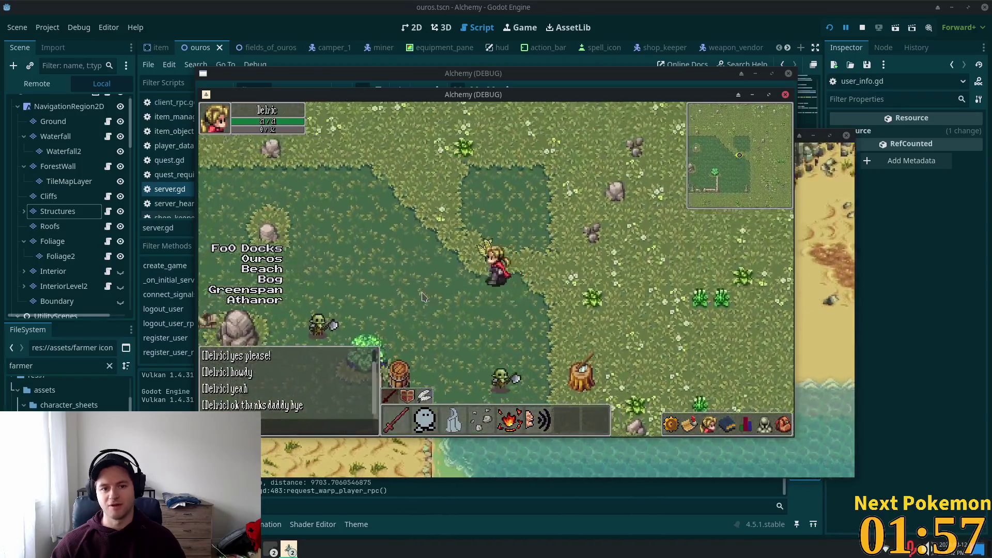
key(Right)
key(Down)
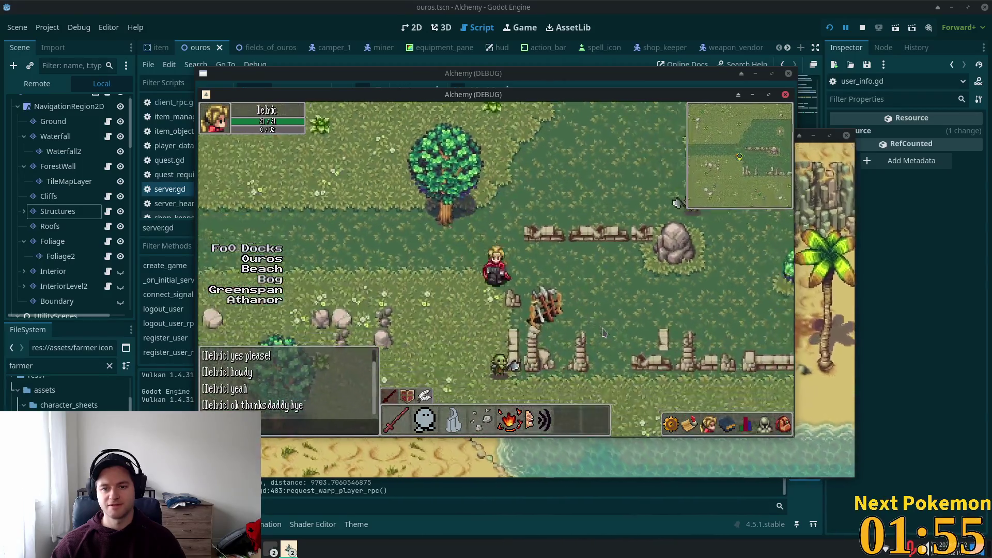
key(Up)
key(Left)
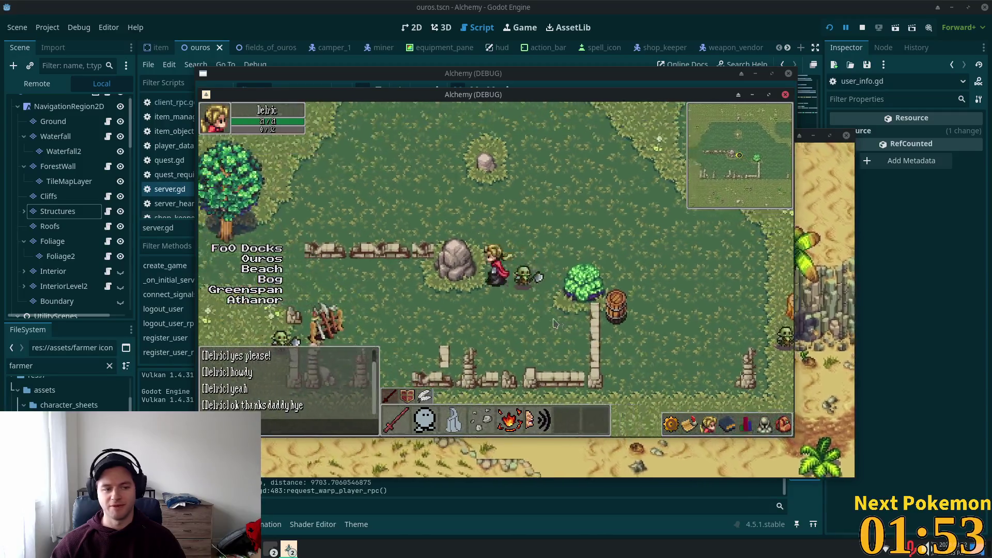
key(Right)
key(Up)
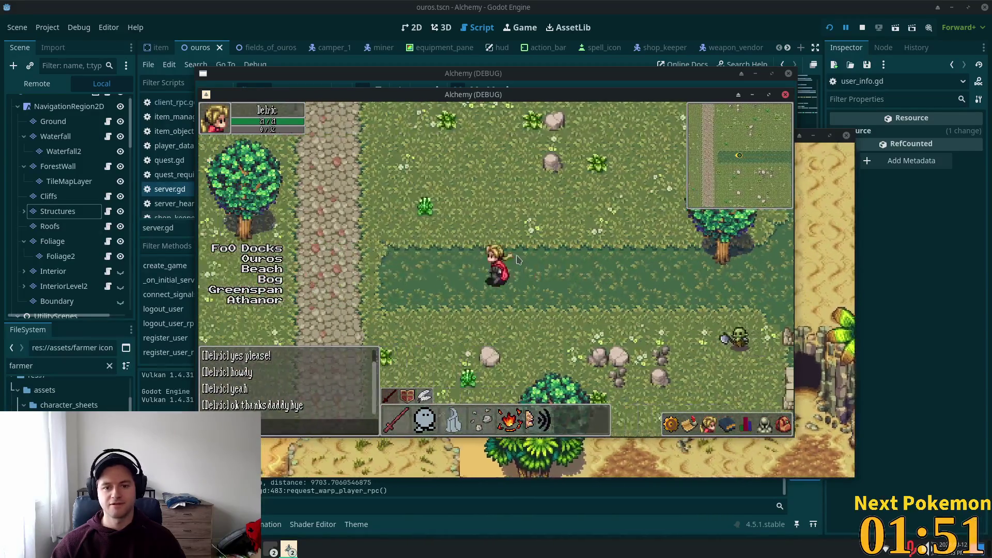
key(Up)
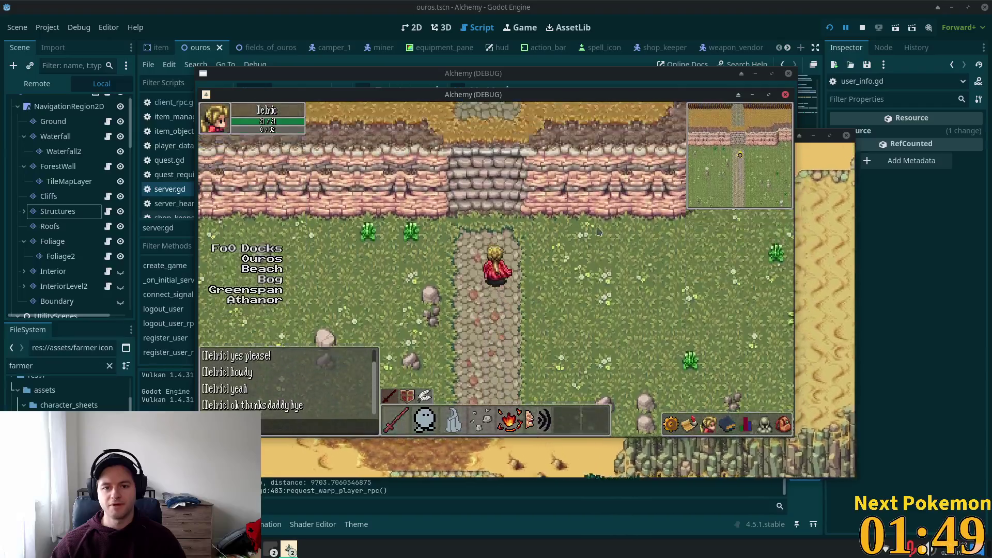
Walk north into Ouros town, past the well and the autumn trees
key(Up)
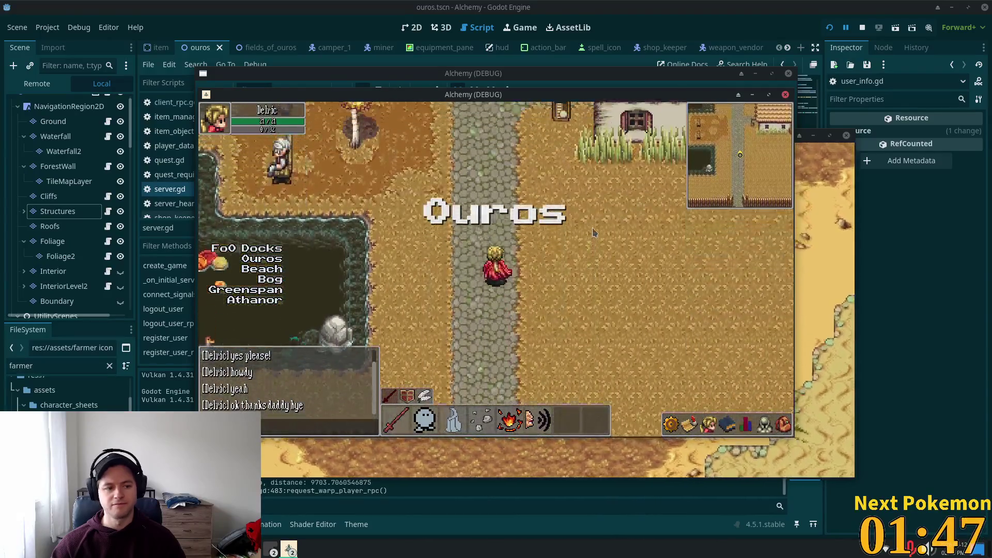
key(Up)
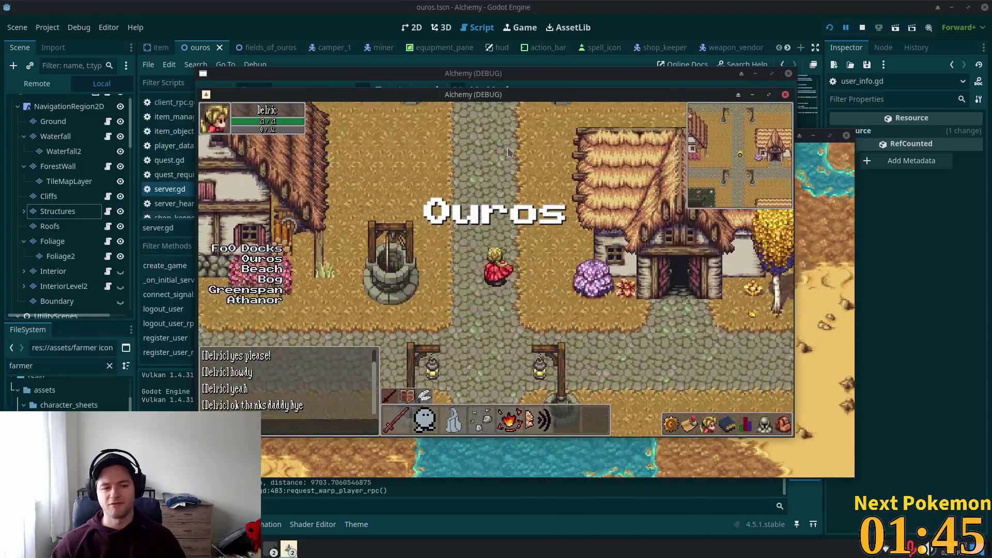
key(Left)
key(Down)
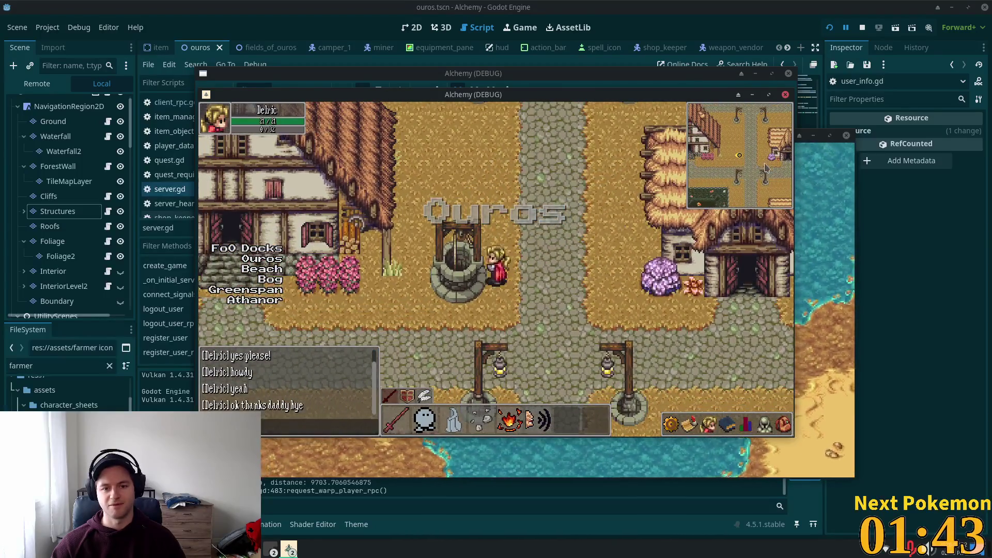
key(Right)
key(Down)
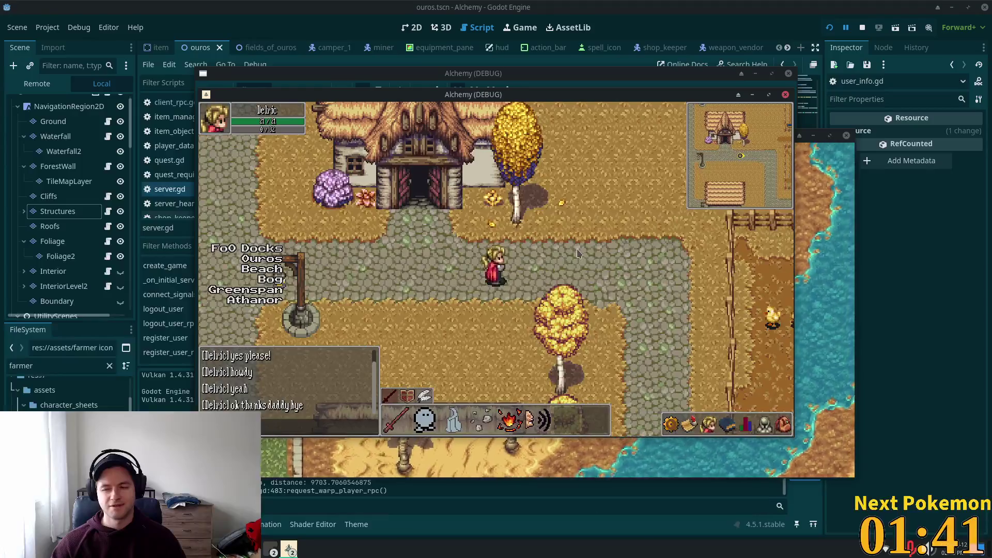
key(Right)
Step into a dark house and back out, then enter the timbered house to the west
key(Up)
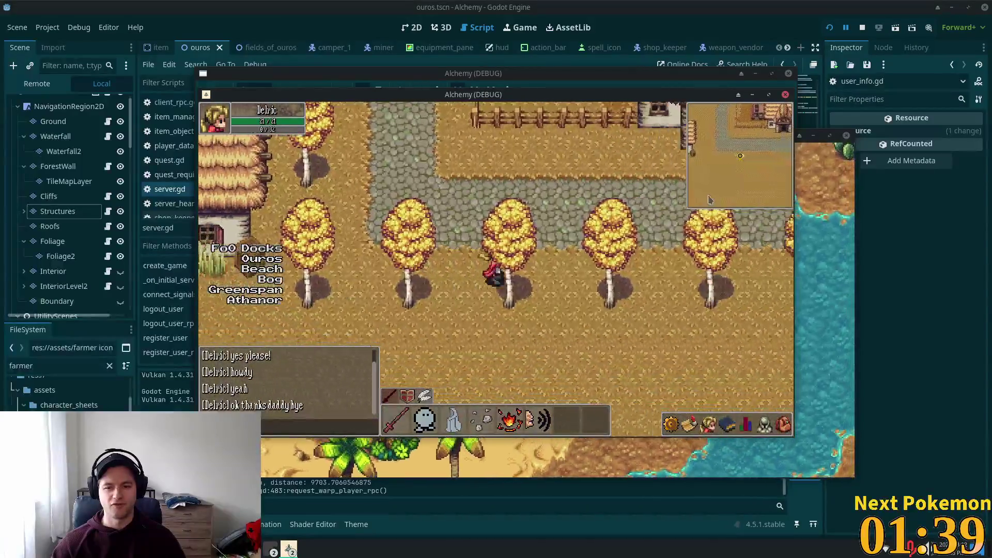
key(Down)
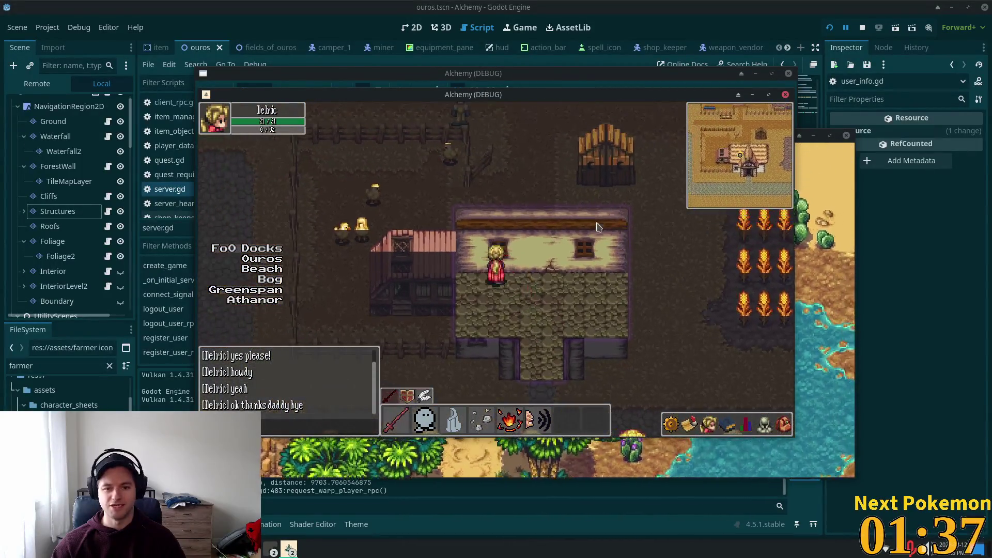
key(Up)
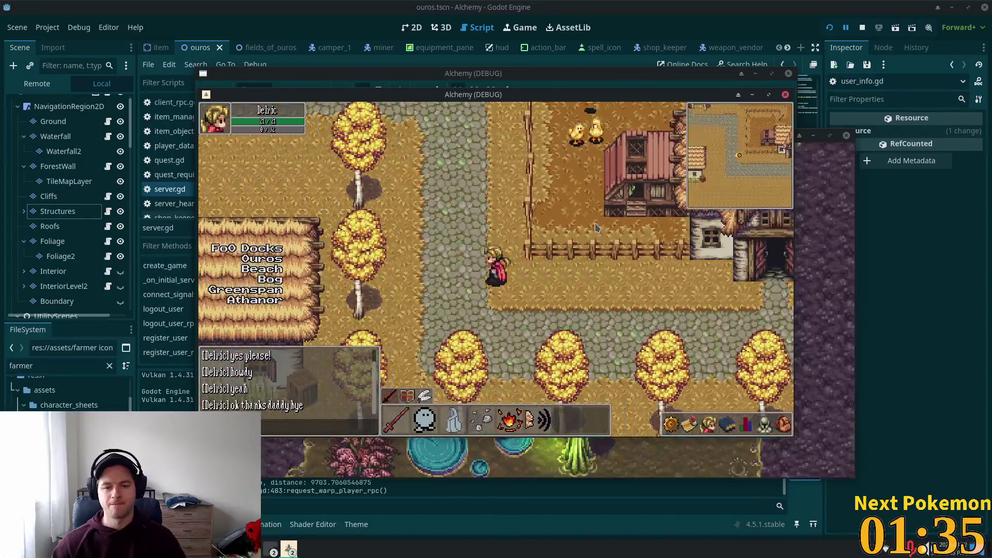
key(Left)
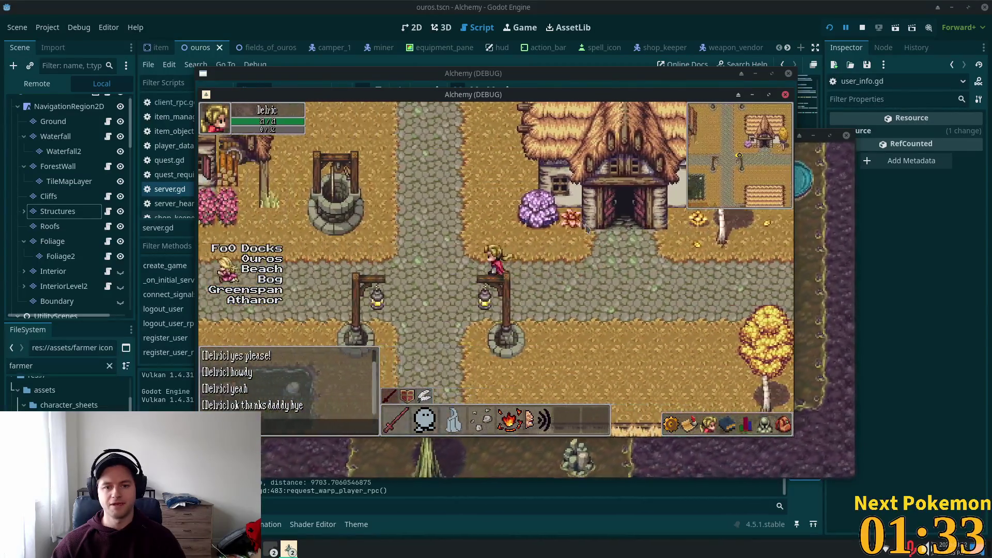
key(Up)
key(Up)
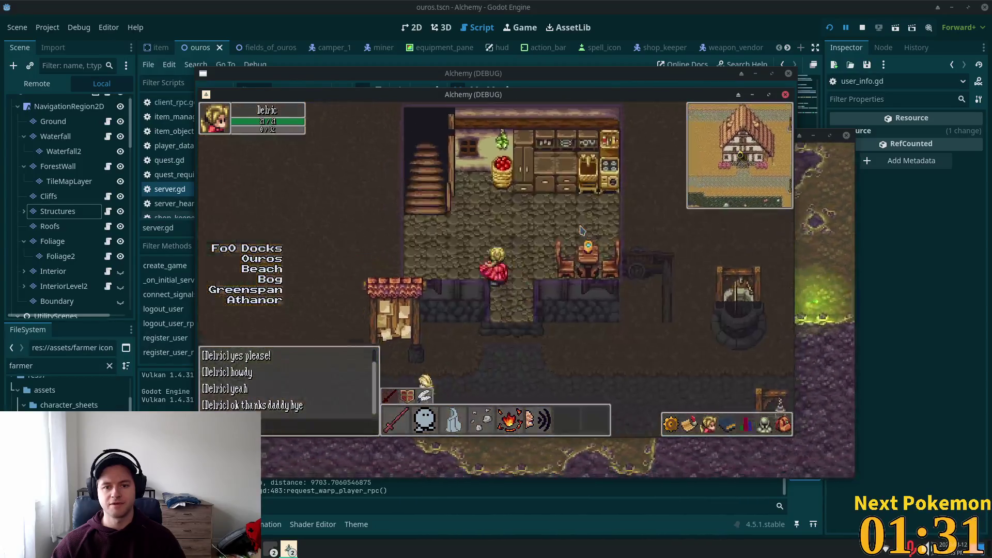
key(Up)
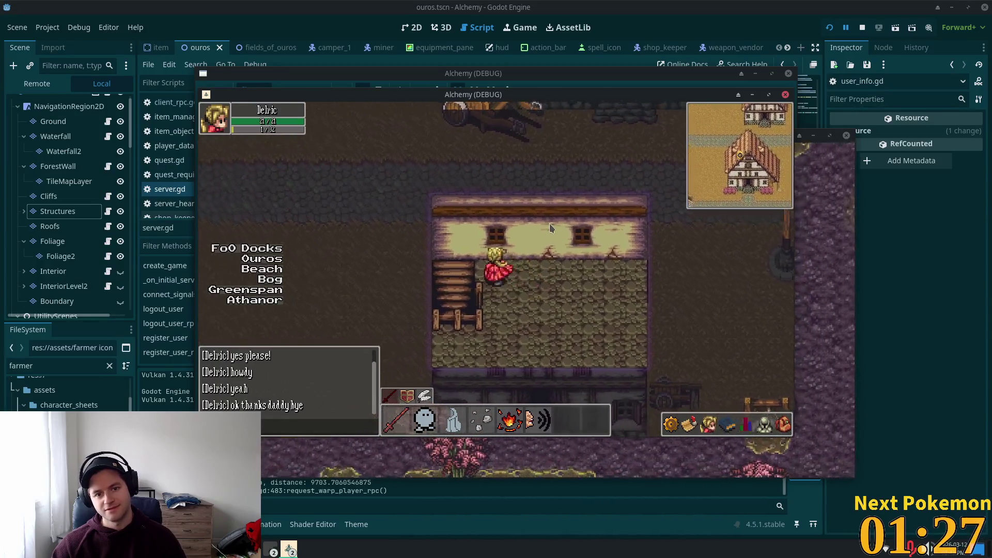
Walk the hero down to the kitchen, out through the village and into the blacksmith
key(Left)
key(Down)
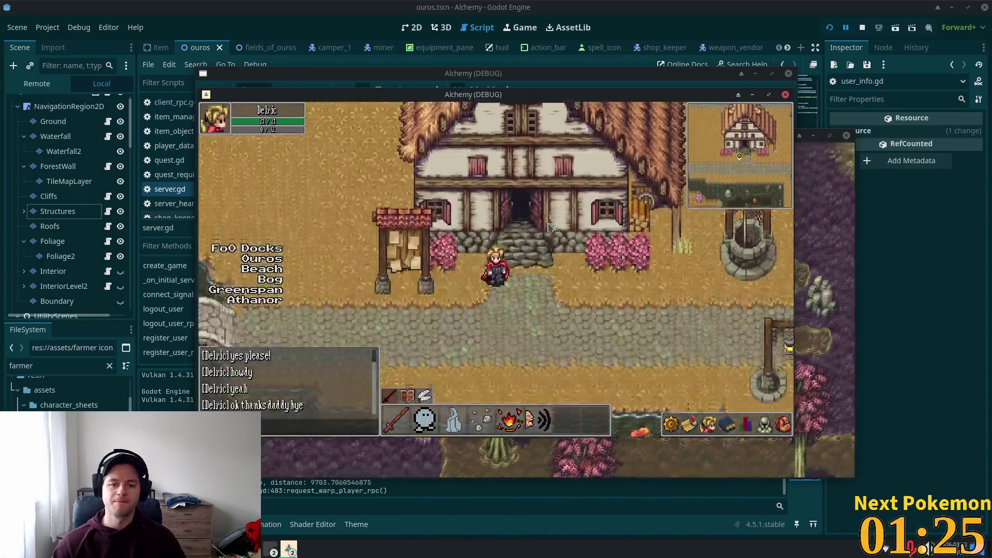
key(Right)
key(Up)
key(Left)
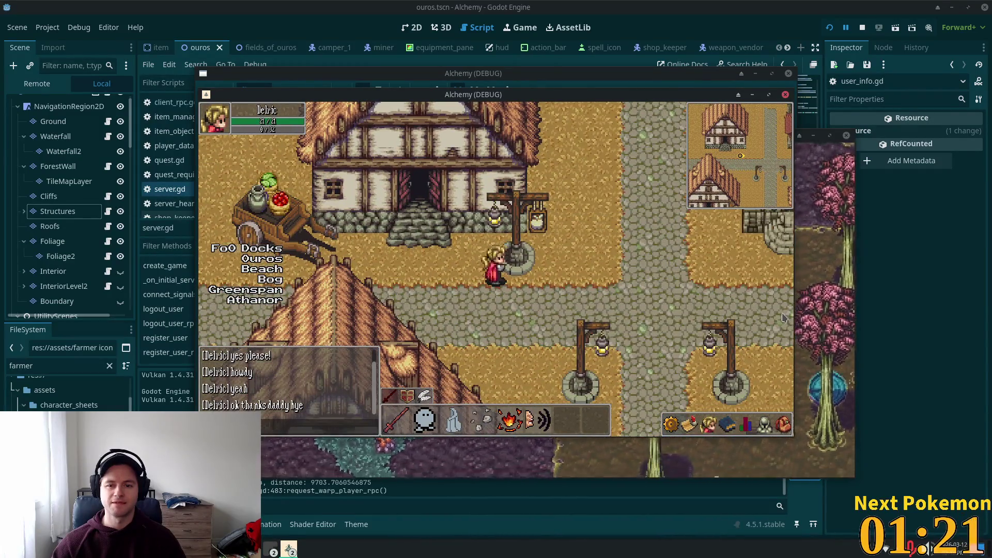
key(Right)
key(Down)
key(Right)
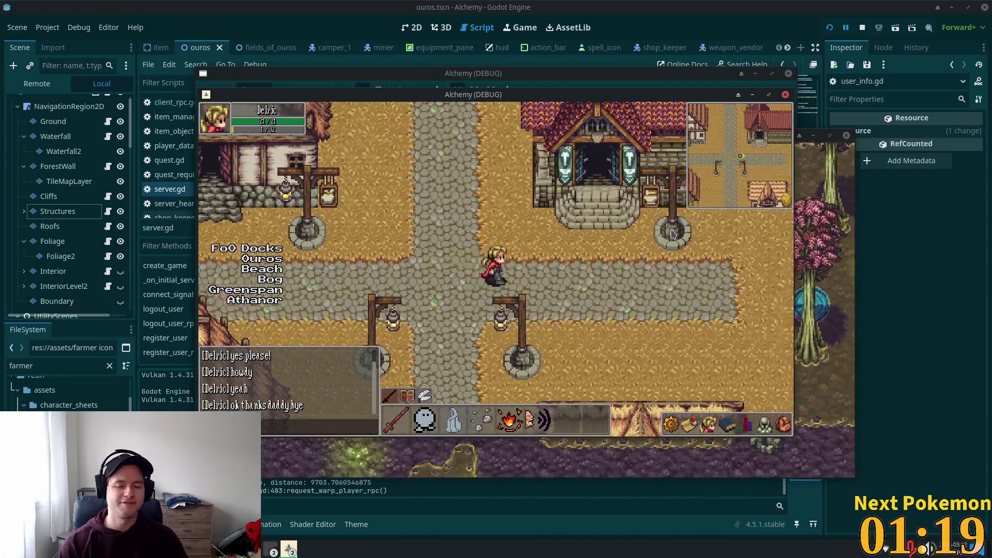
key(Up)
key(Up)
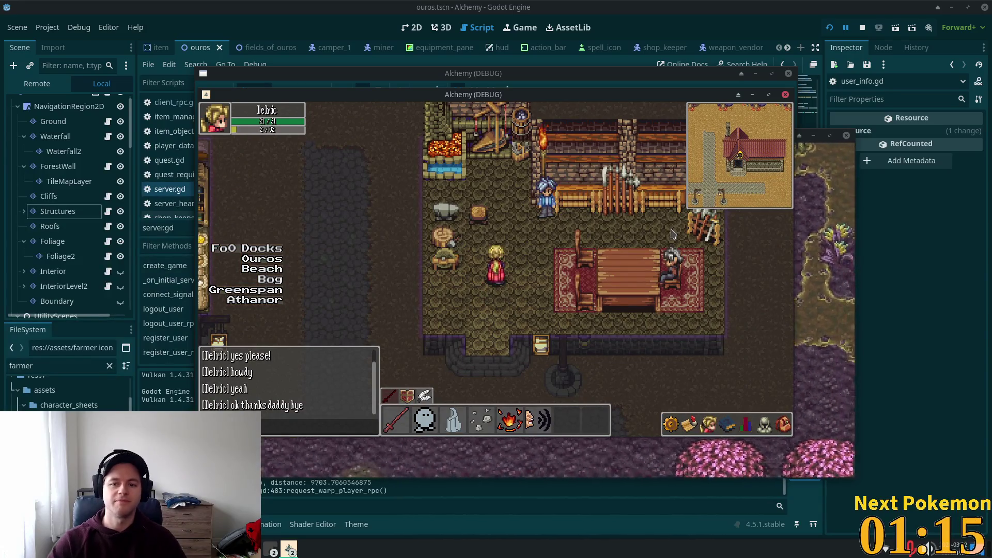
Leave the blacksmith for the crossroads and bring the Godot editor back in front
key(Down)
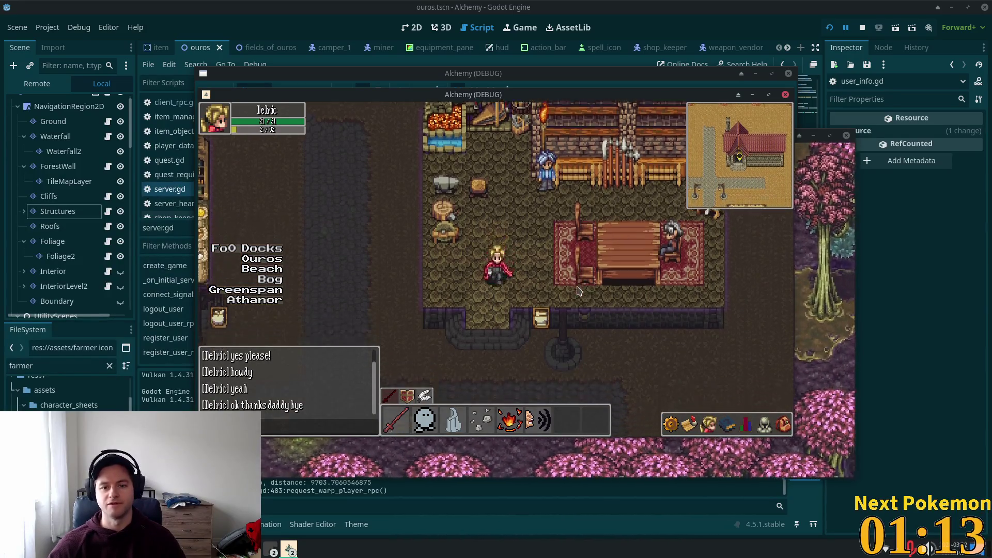
key(Down)
key(Left)
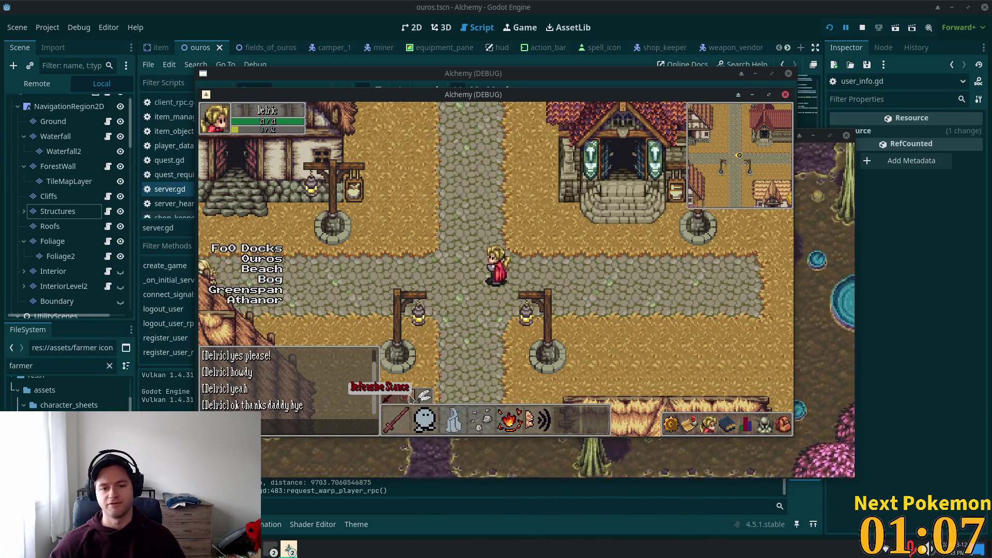
click(670, 5)
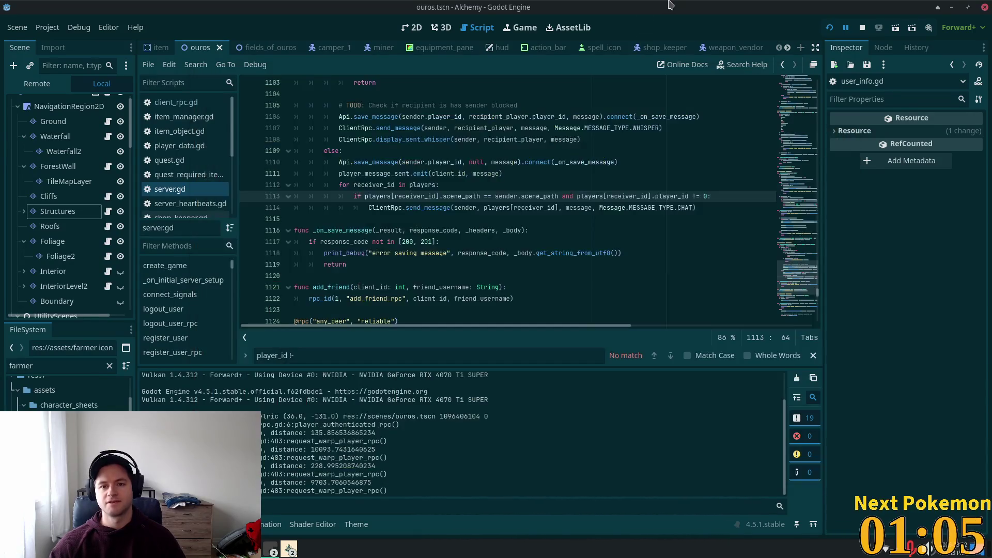
Switch to Cursor and open user_settings.gd with a quick-search for 'setting'
key(alt+Tab)
click(464, 77)
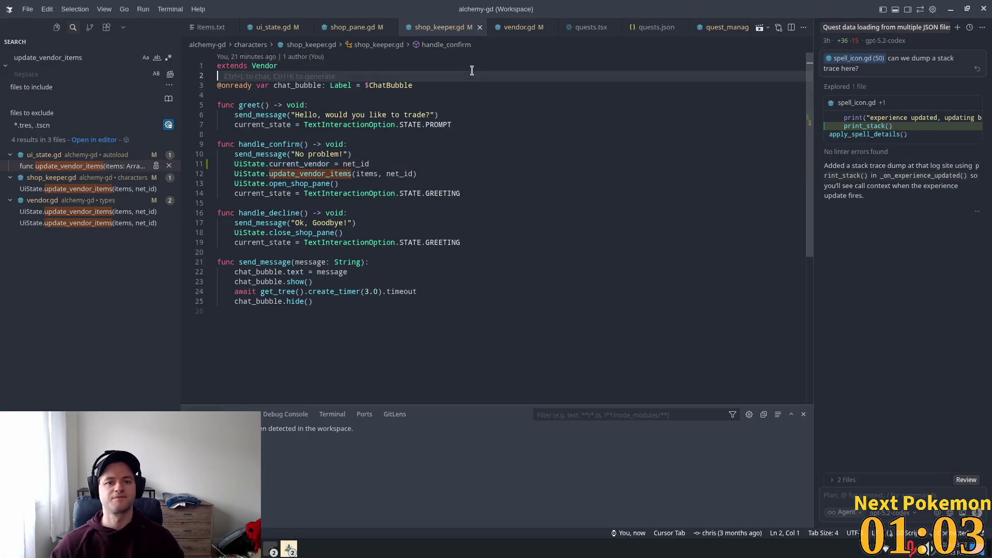
key(ctrl+p)
text(config)
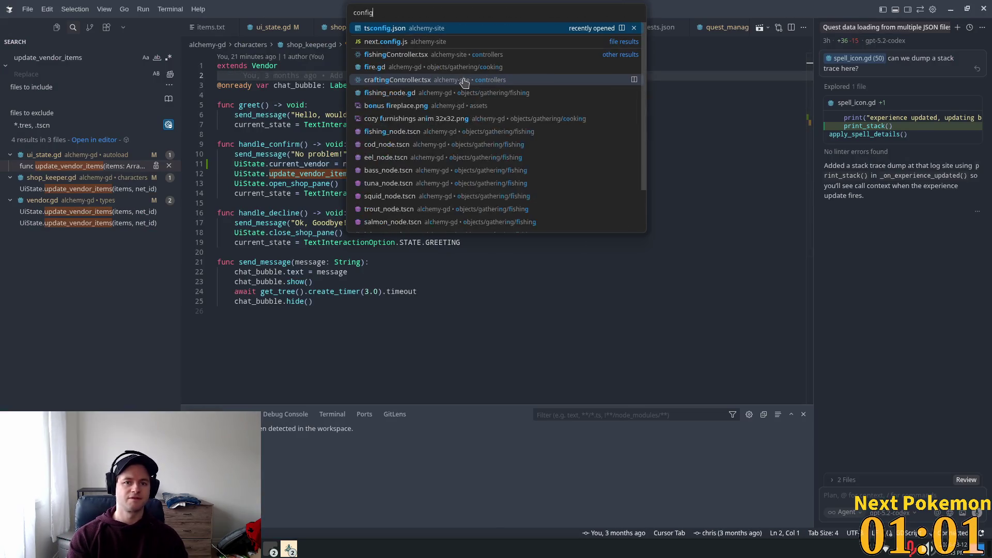
key(BackSpace)
key(BackSpace)
key(BackSpace)
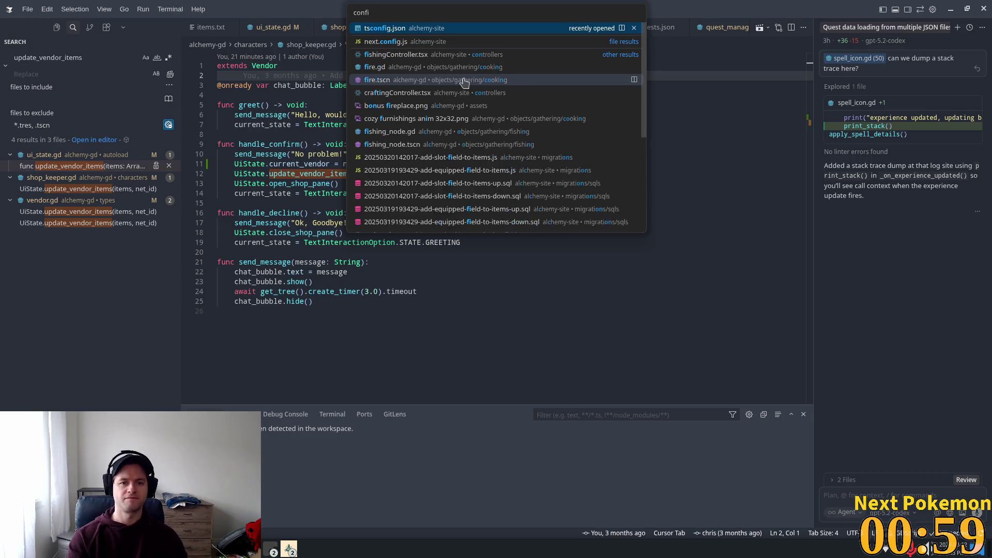
text(setting)
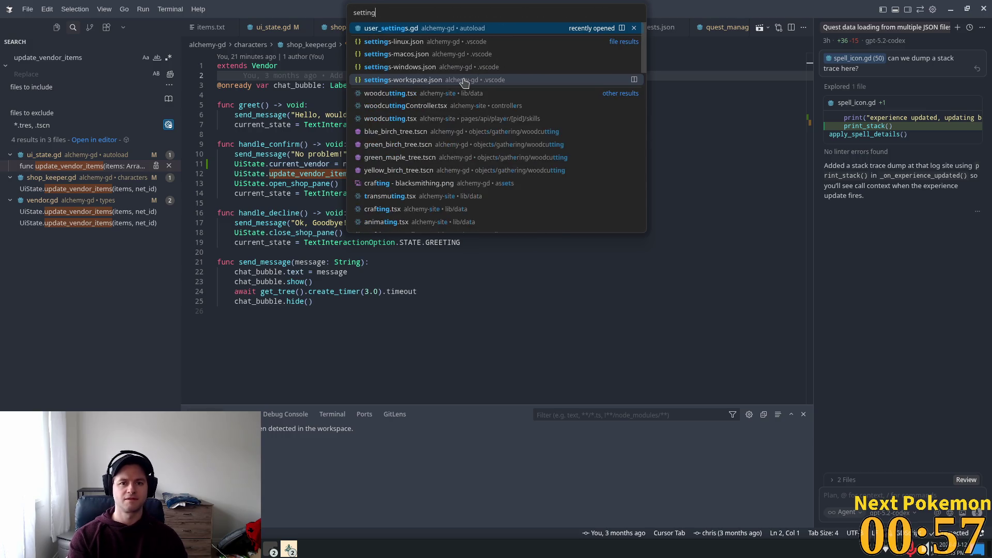
key(Return)
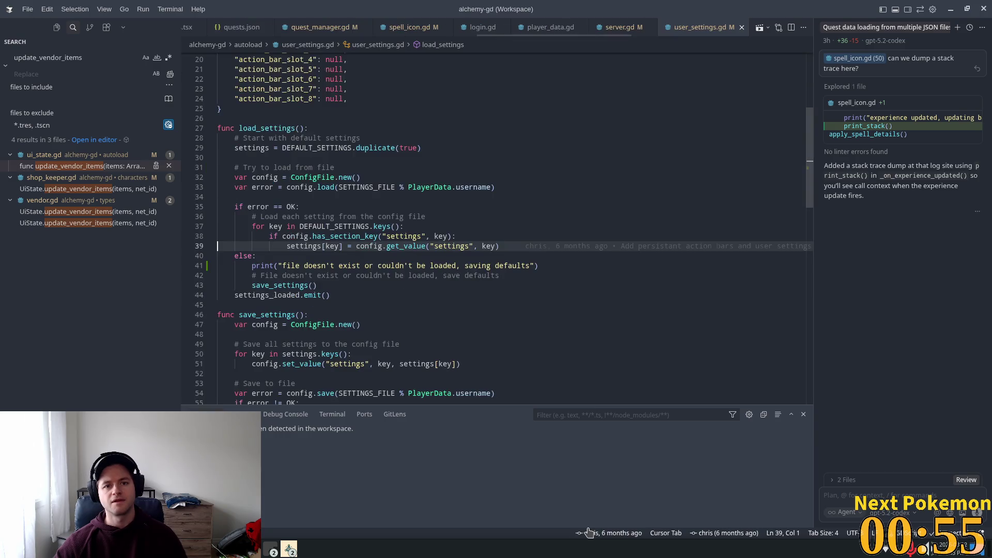
Add a "combat_stance": "strength" entry after frame_limit in DEFAULT_SETTINGS
scroll(554, 285, up, 6)
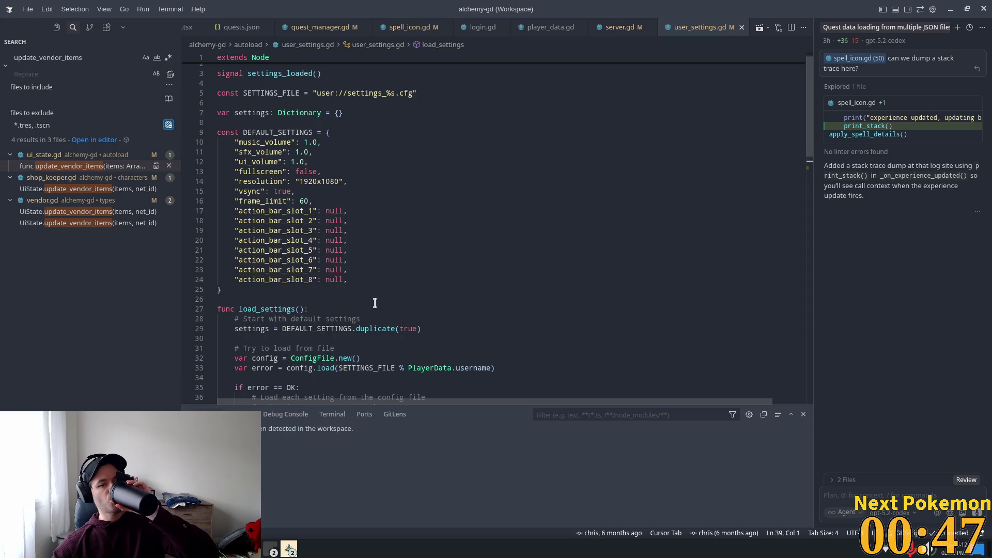
click(317, 201)
key(Return)
text("c)
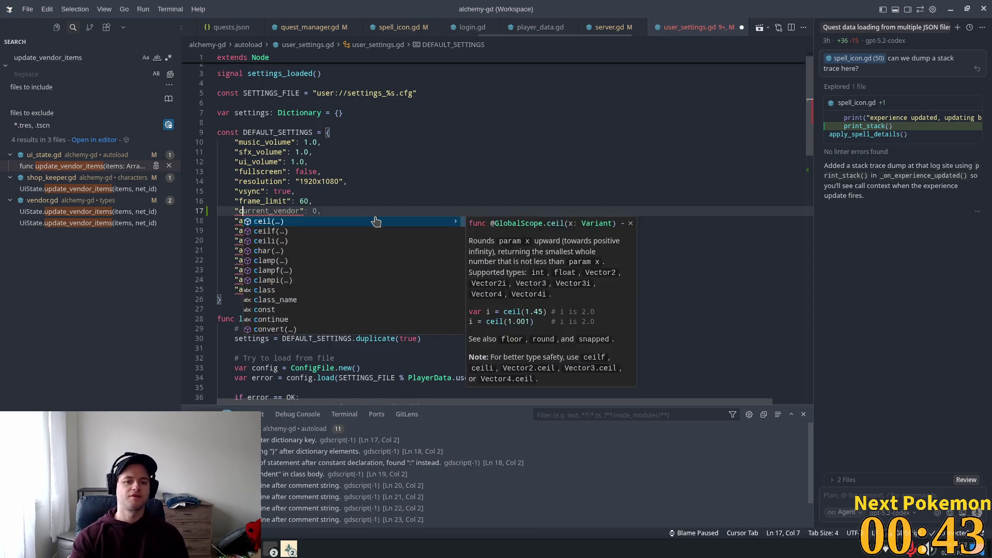
text(ombat_stance)
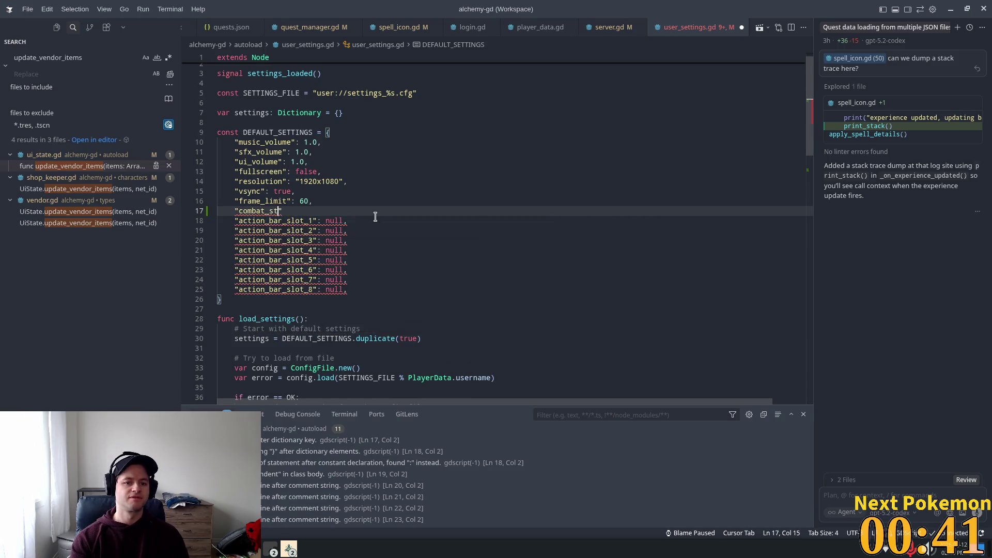
text(")
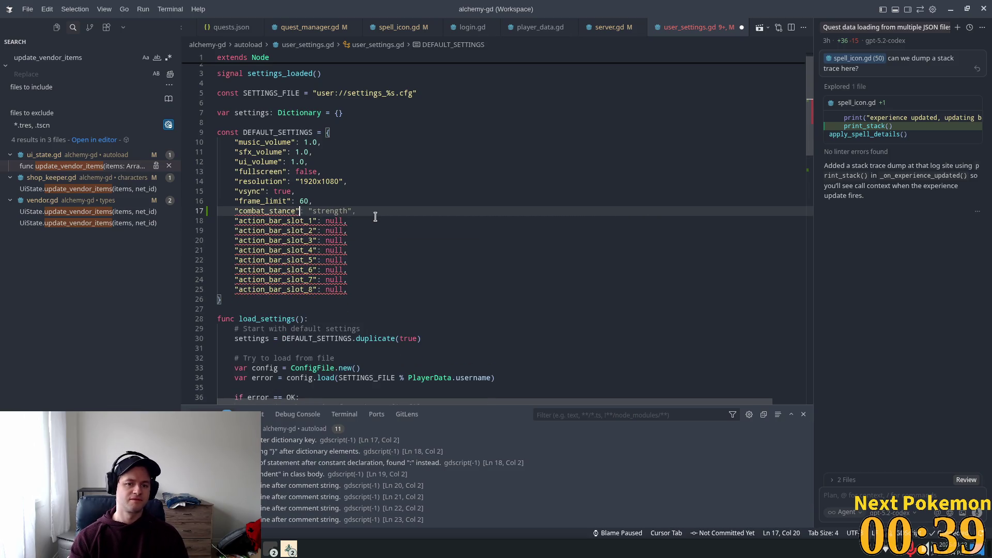
text(:)
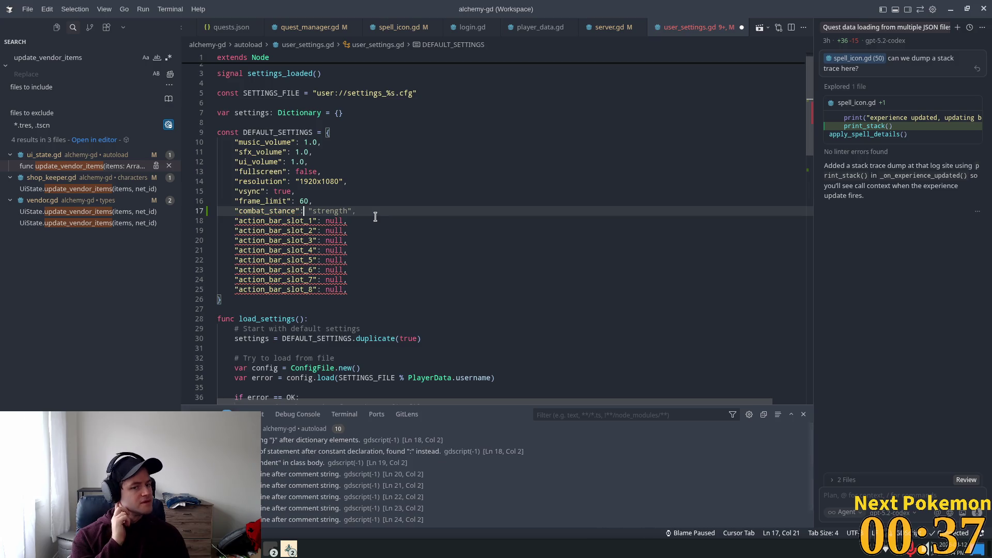
key(Tab)
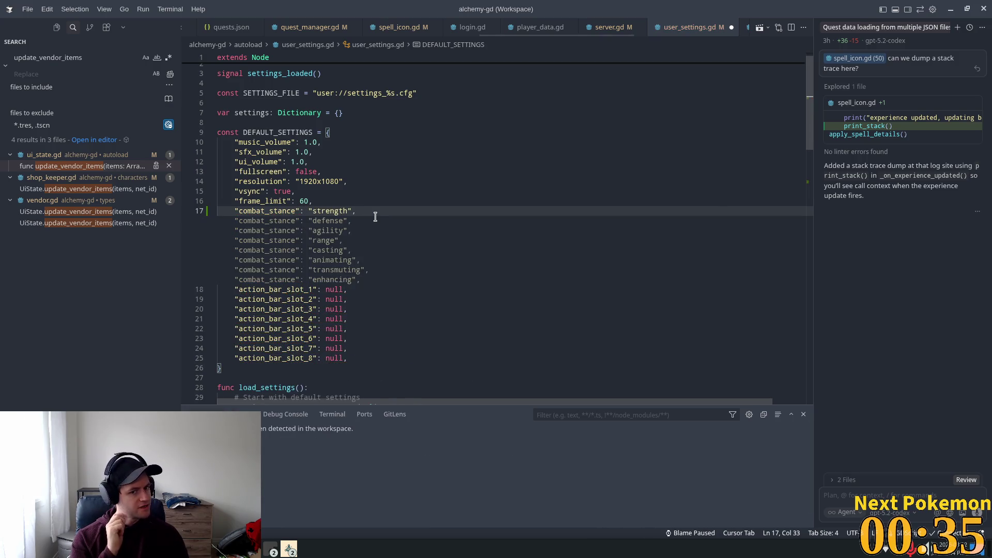
key(Up)
key(Up)
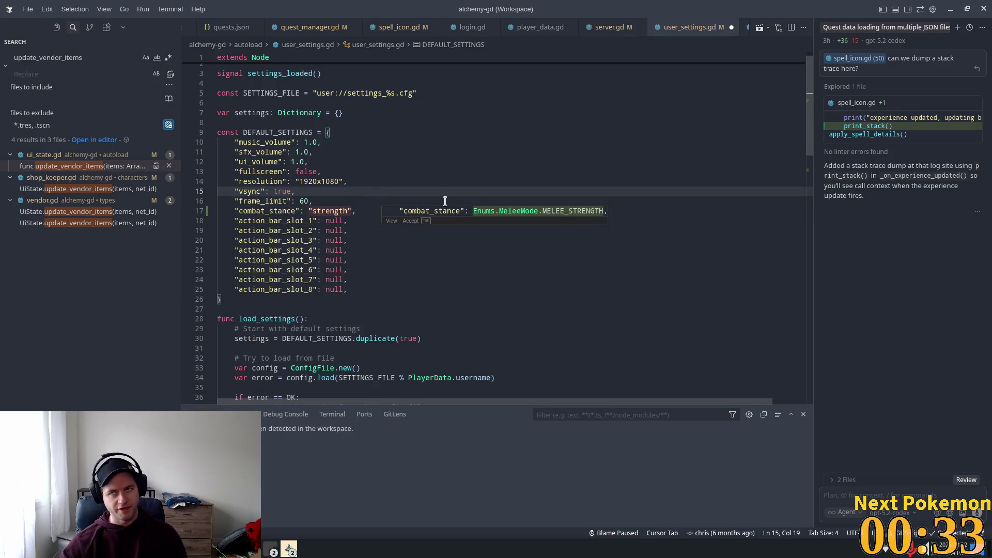
Select and inspect the new combat_stance line and its strength value
triple_click(345, 209)
click(346, 209)
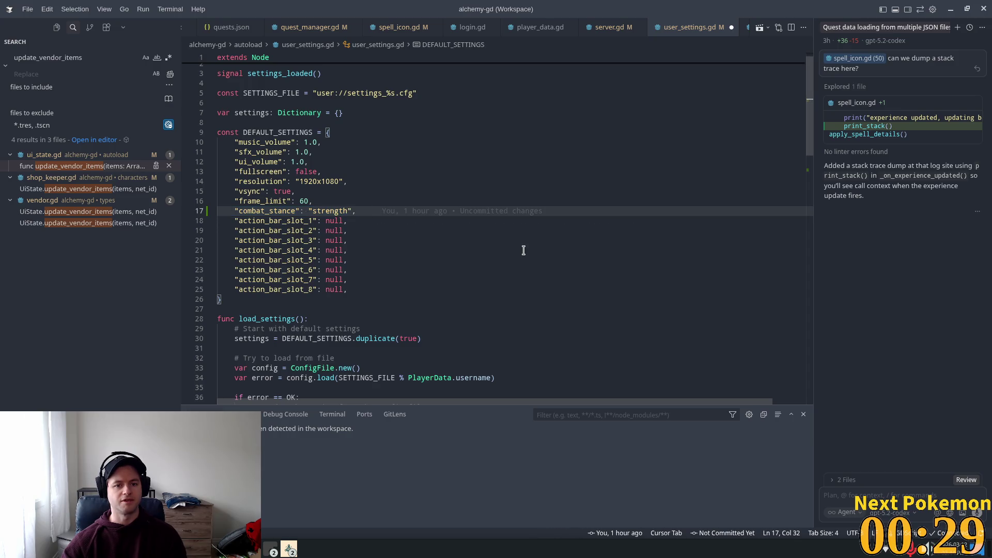
key(ctrl+shift+Left)
key(ctrl+shift+Left)
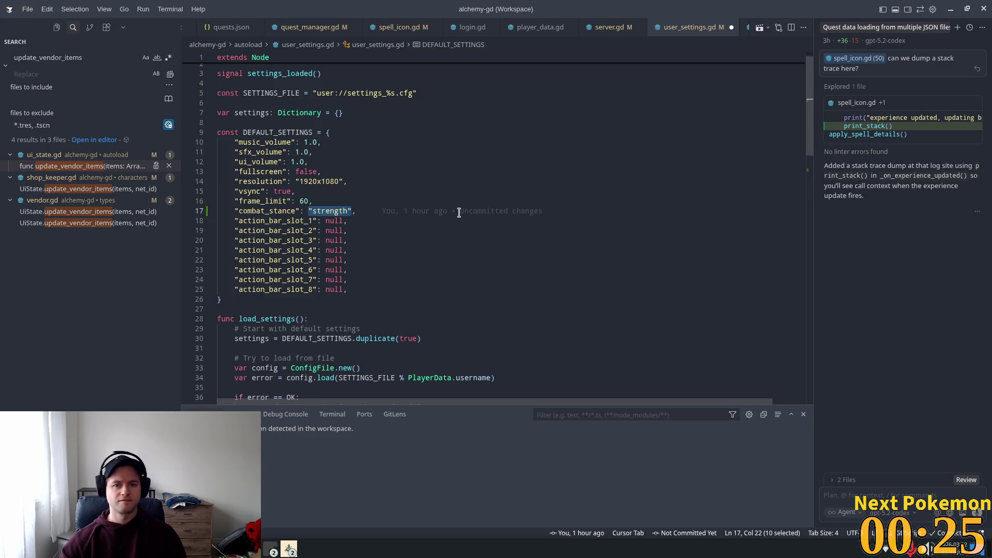
click(398, 278)
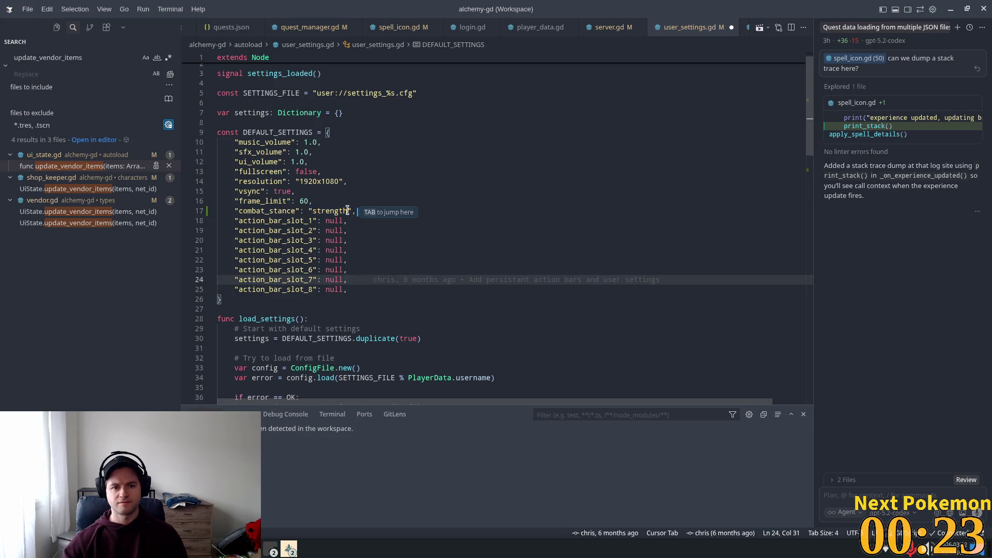
click(362, 163)
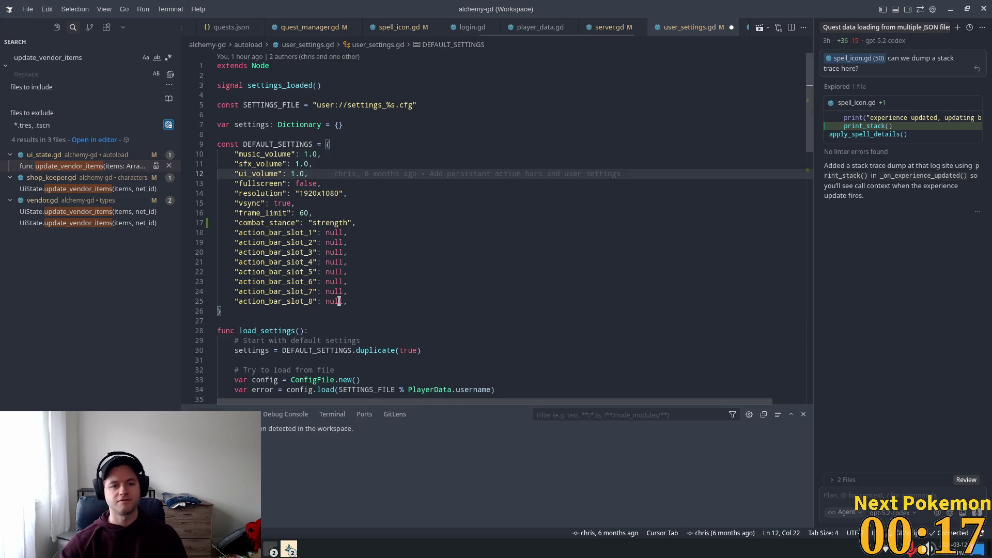
click(469, 201)
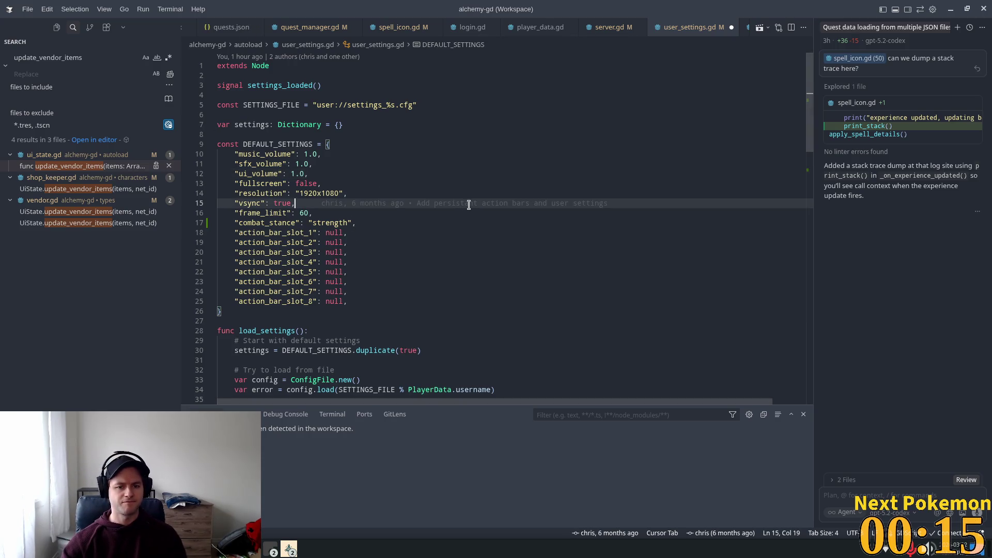
Jump to the response_type symbol in enums.gd and scroll up toward MeleeMode
key(ctrl+p)
text(%response_type)
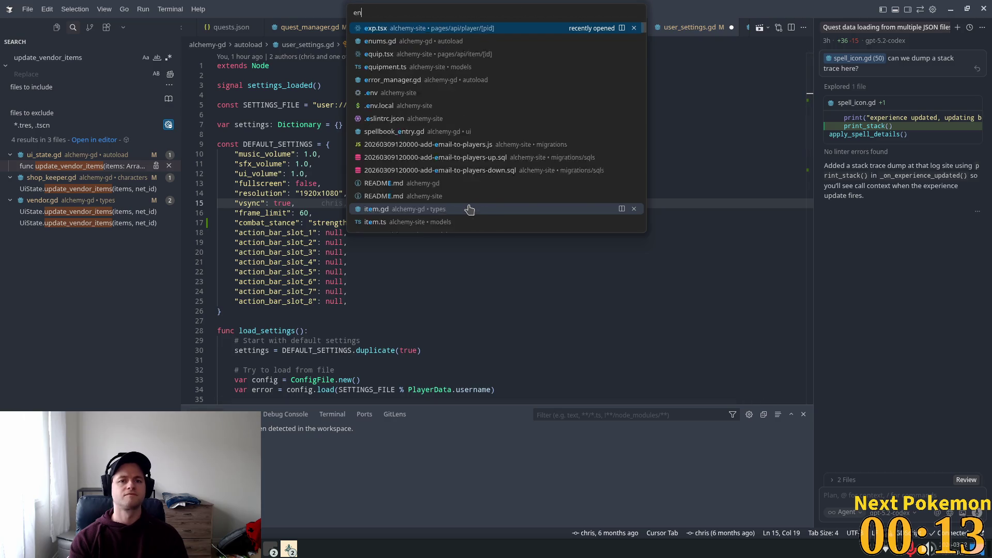
key(Return)
scroll(347, 158, up, 6)
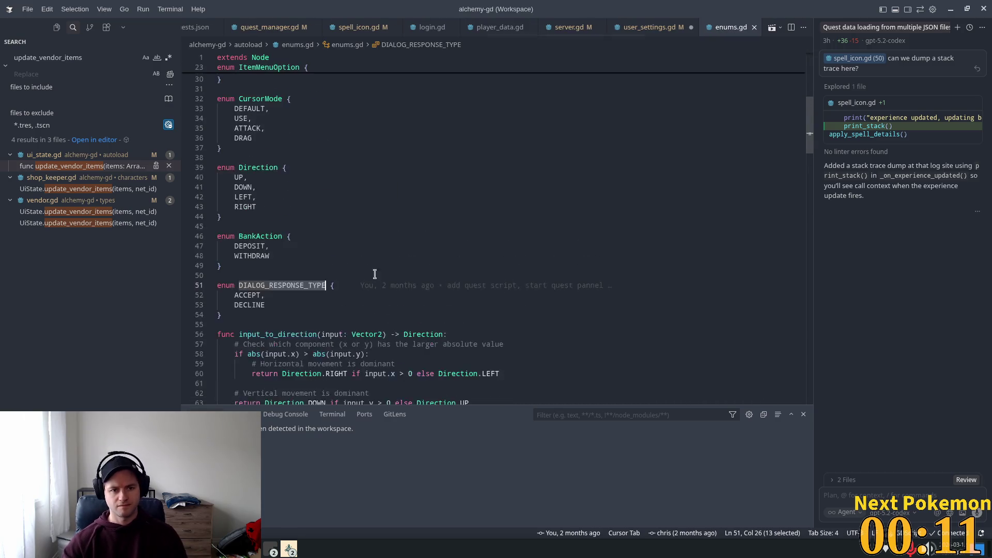
scroll(332, 226, up, 3)
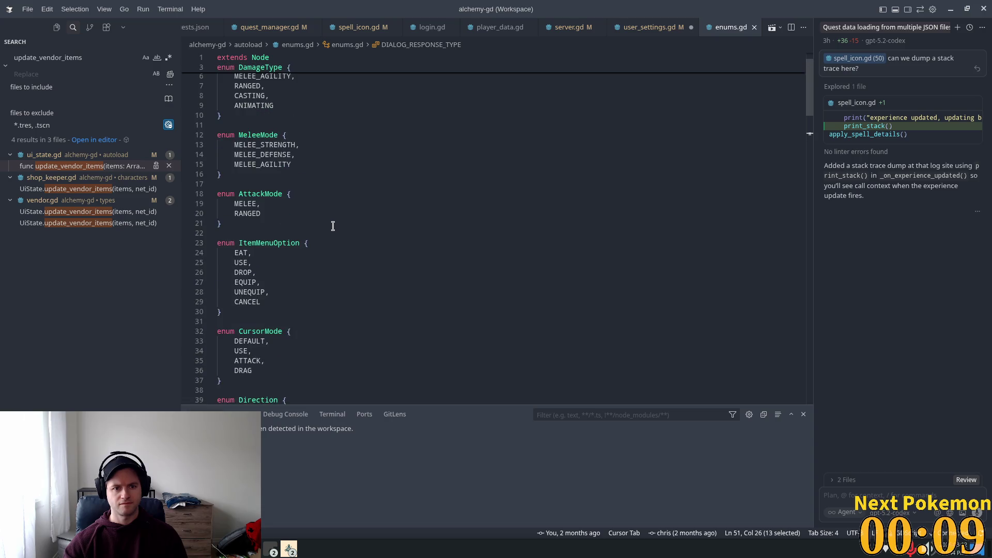
scroll(269, 208, up, 2)
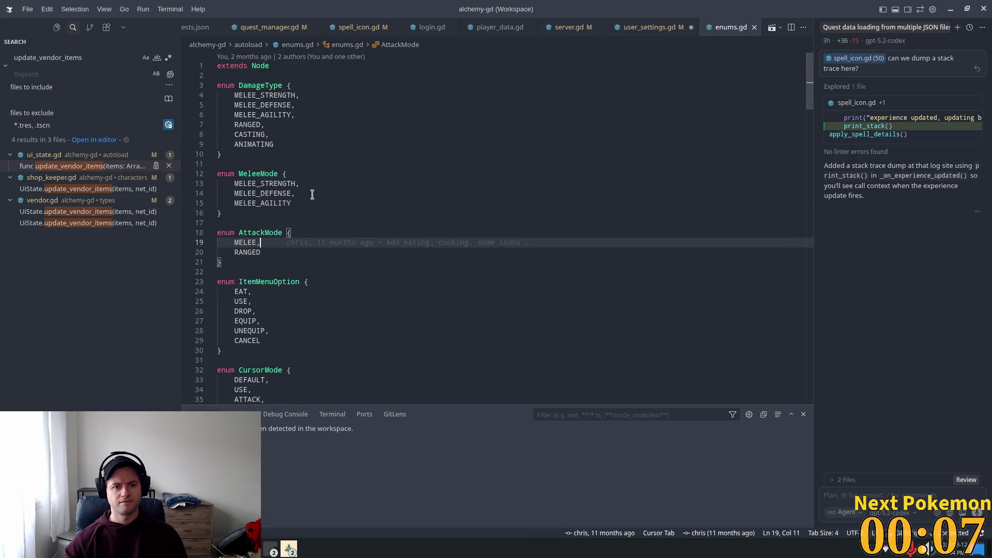
Inspect the MeleeMode enum values and MELEE_STRENGTH uses, then return to user_settings.gd
click(294, 194)
click(292, 183)
key(Down)
key(Down)
key(Up)
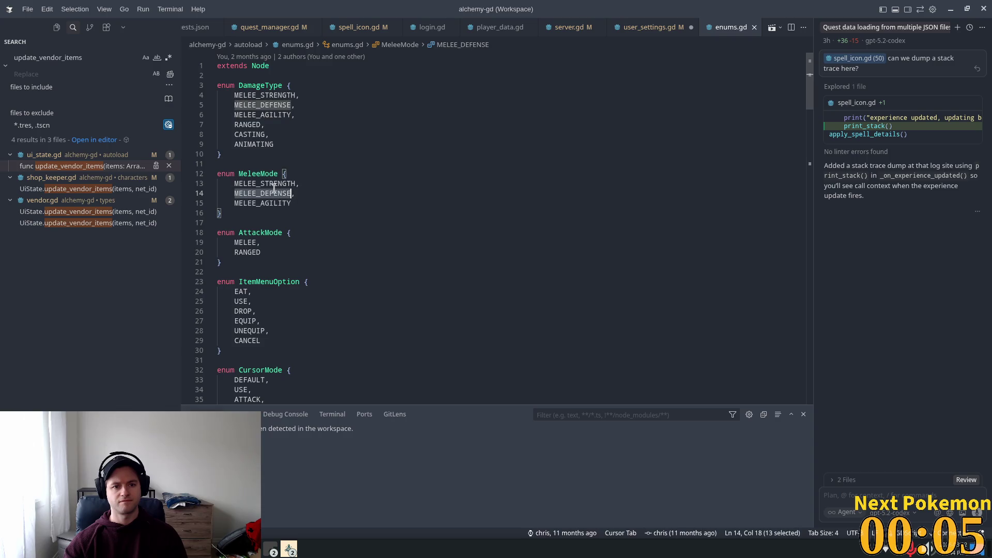
click(269, 183)
click(286, 135)
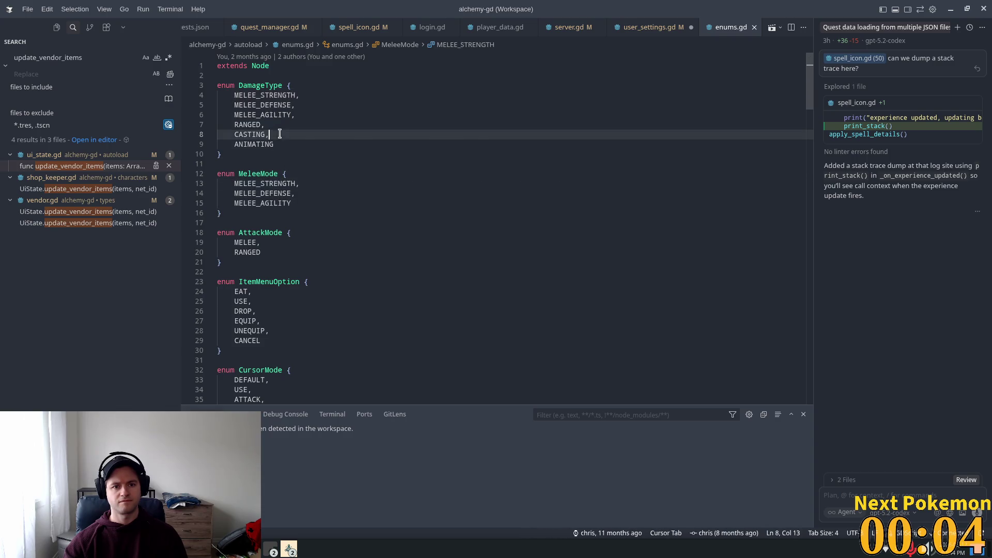
double_click(261, 173)
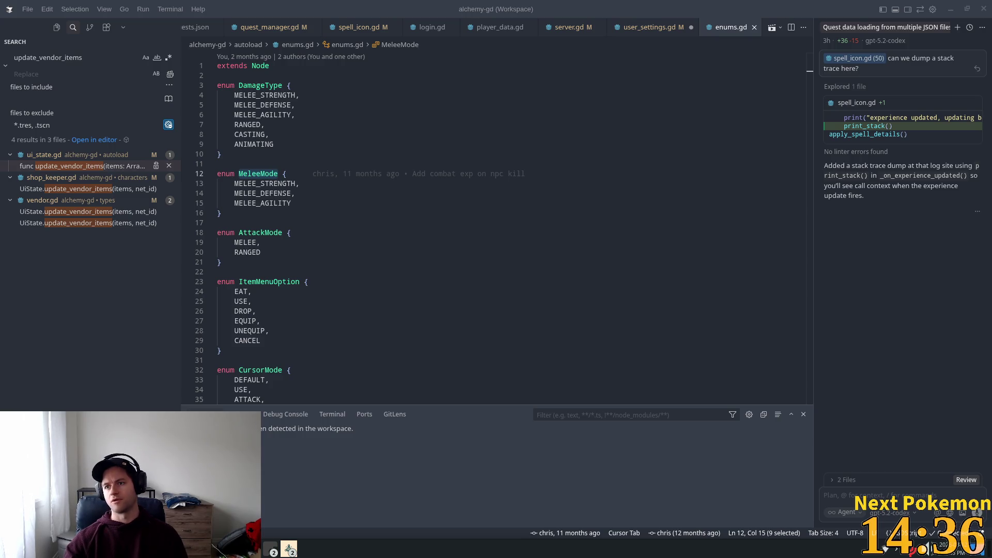
click(414, 263)
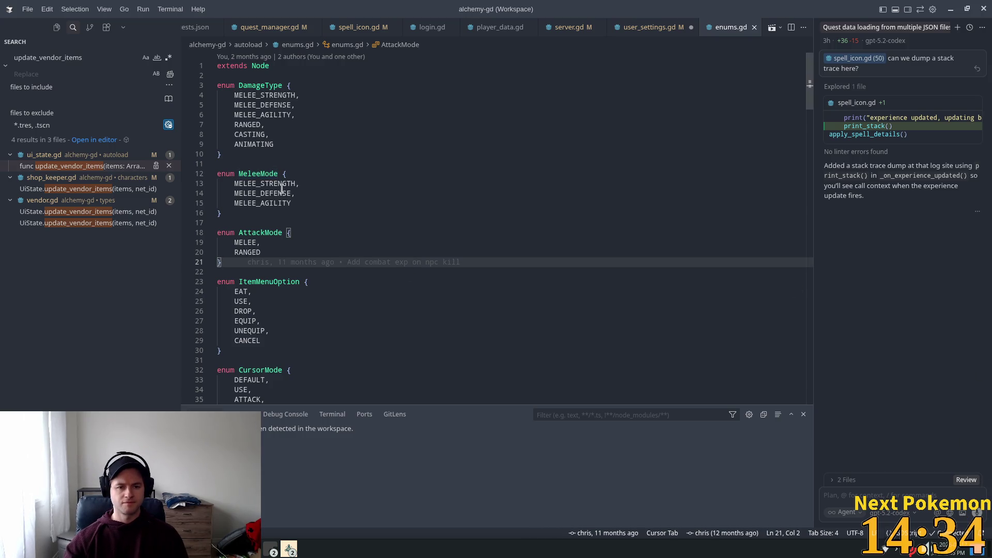
double_click(258, 175)
click(645, 29)
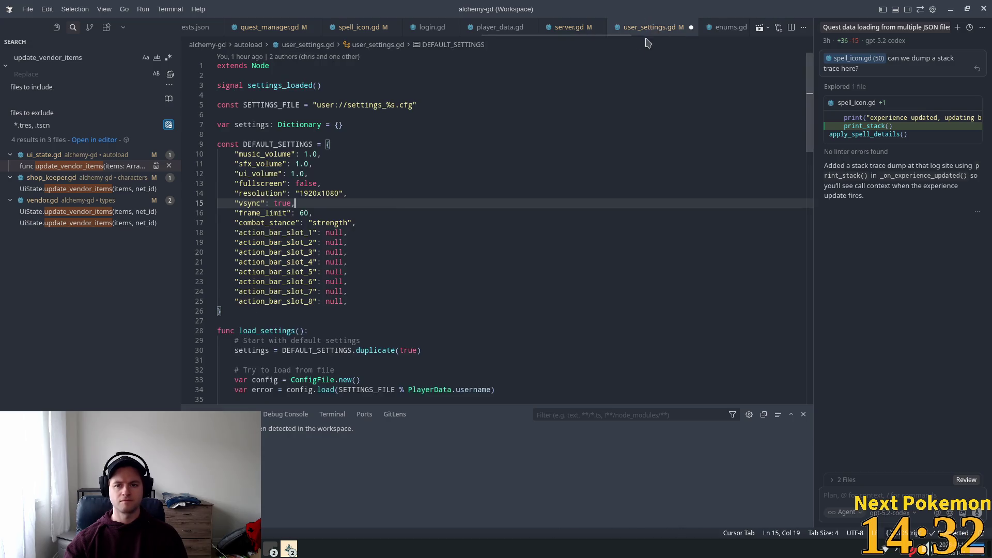
Replace the "strength" default with Enums.MeleeMode.MELEE_STRENGTH via autocomplete
double_click(331, 222)
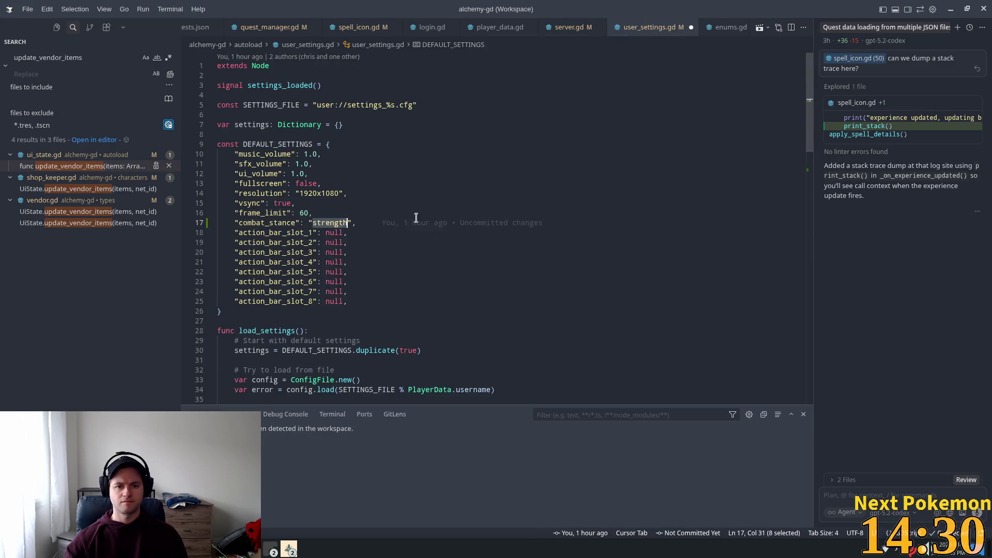
key(BackSpace)
key(Delete)
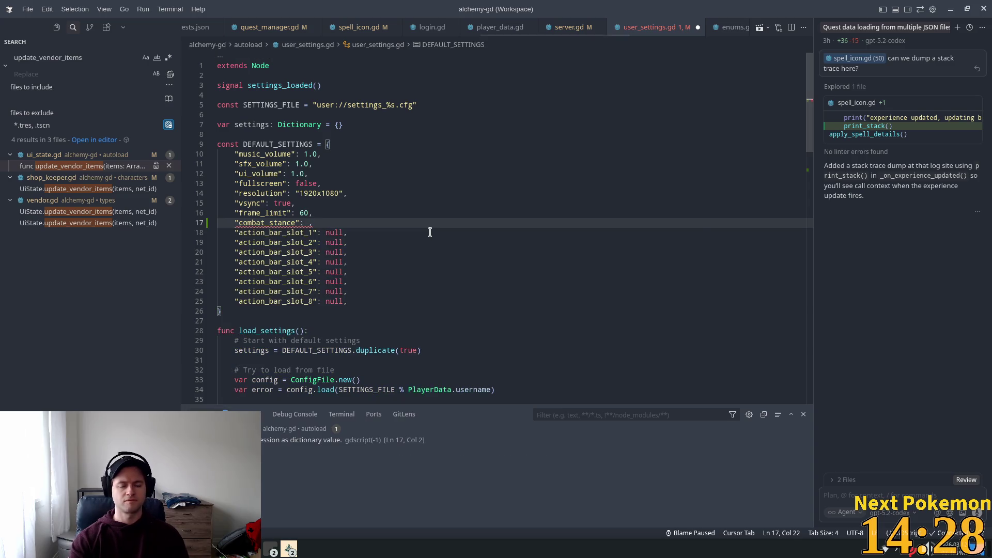
text(Enums)
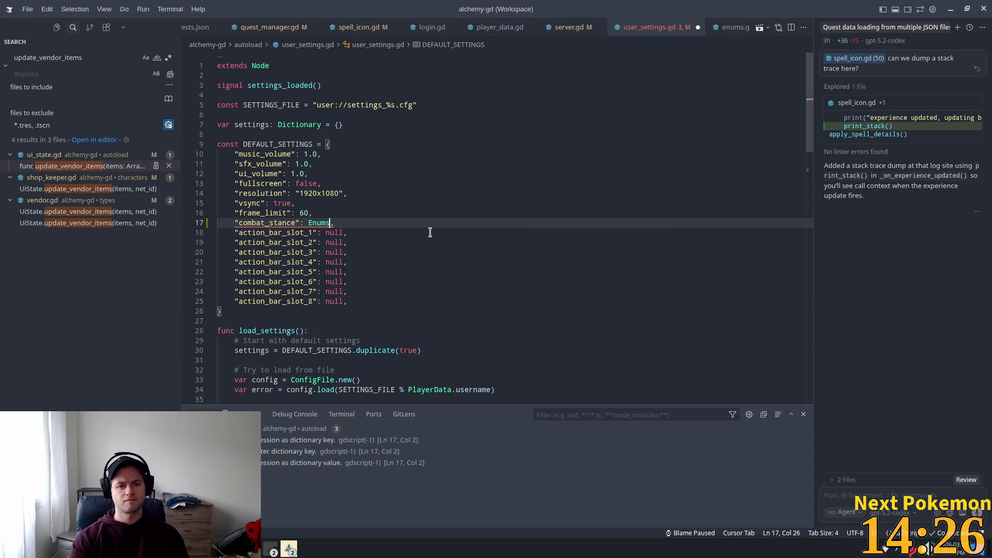
text(.MeleeMode.)
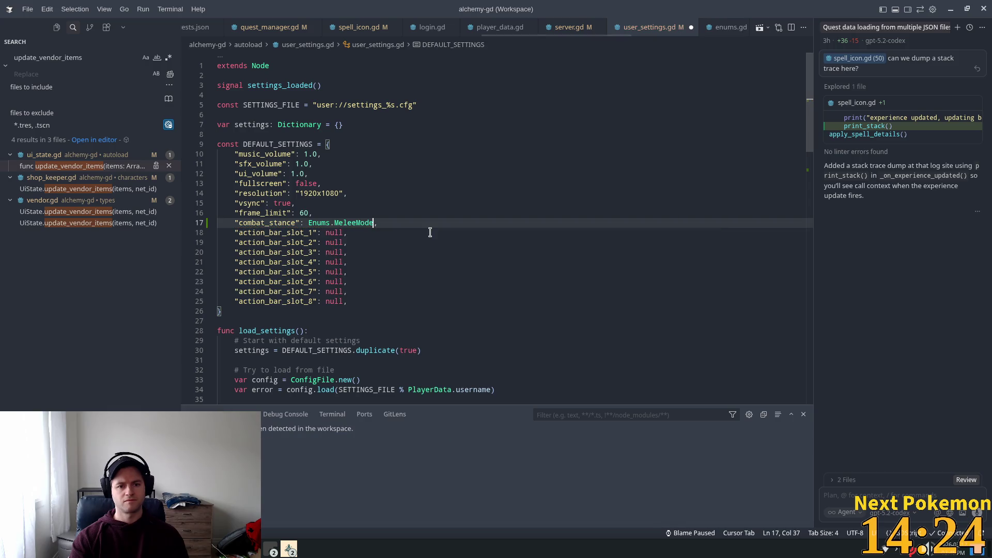
text(S)
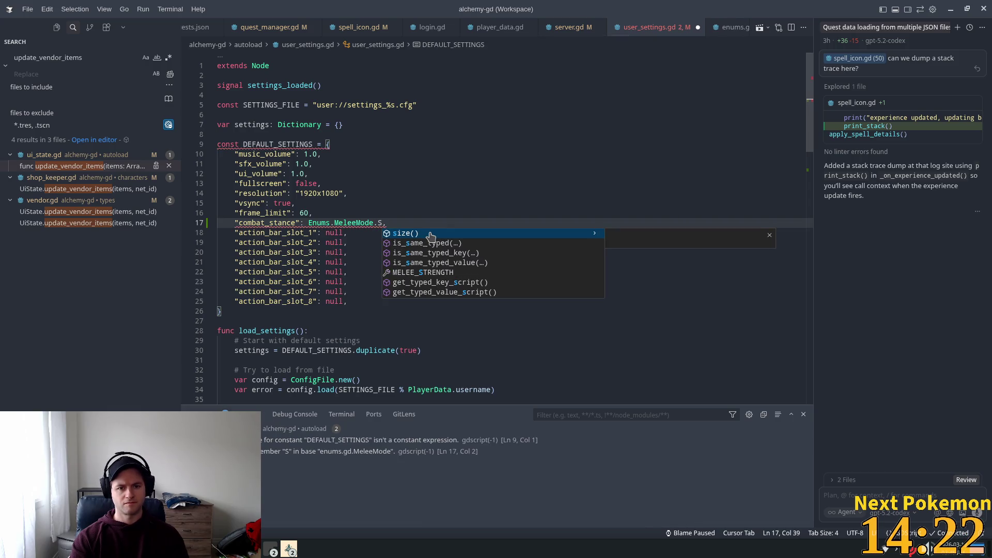
key(Down)
key(Down)
key(Down)
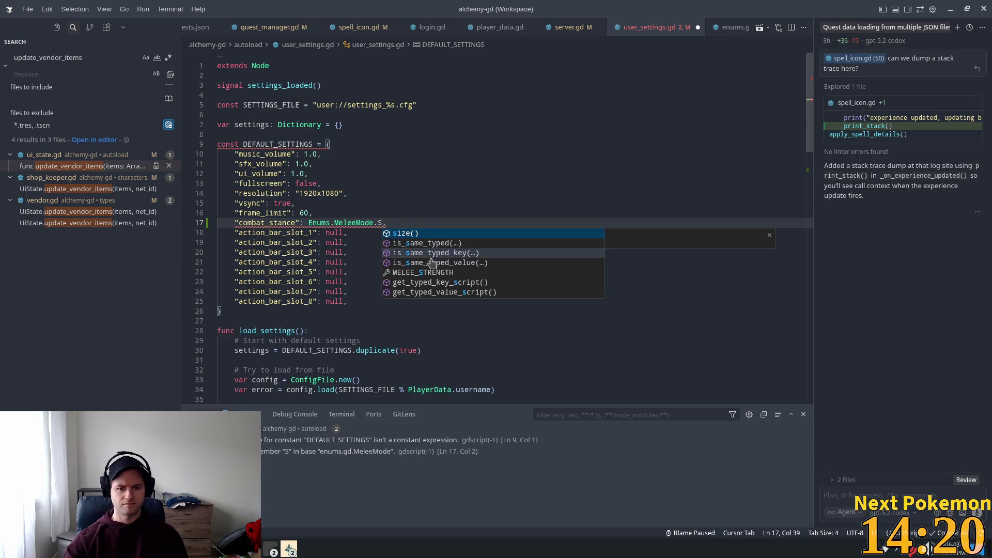
key(Return)
click(461, 208)
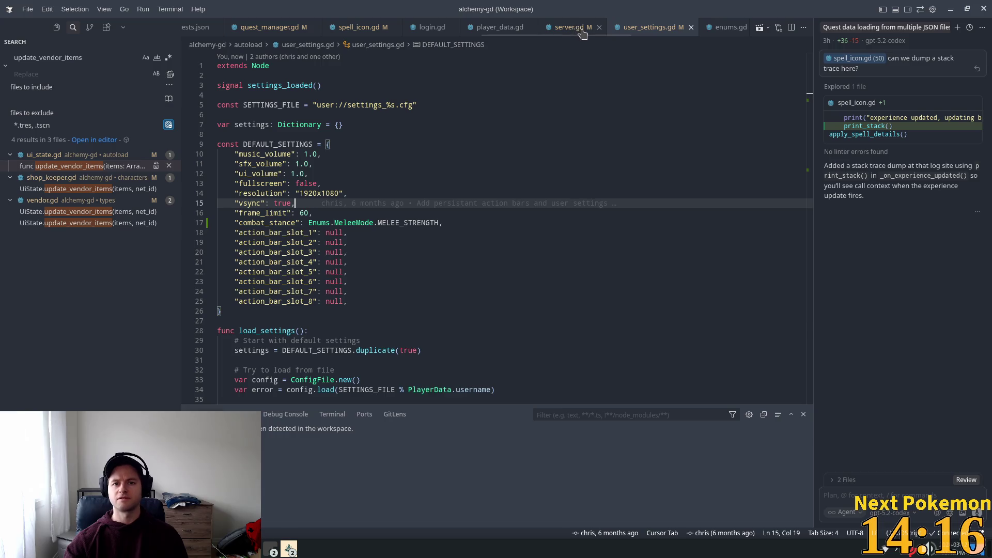
Compare against enums.gd and keep line 17 as MELEE_STRENGTH without a .name() call
click(719, 27)
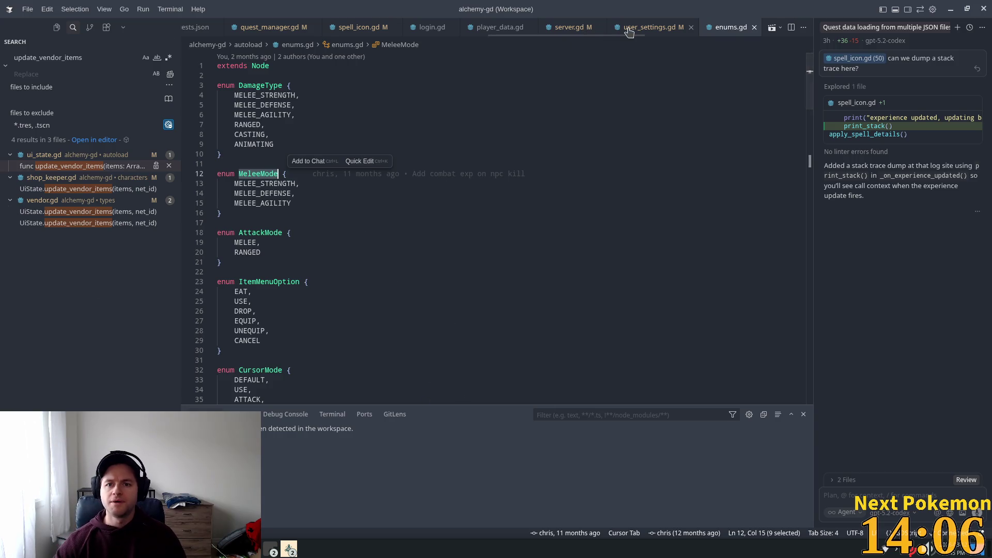
click(650, 27)
click(406, 184)
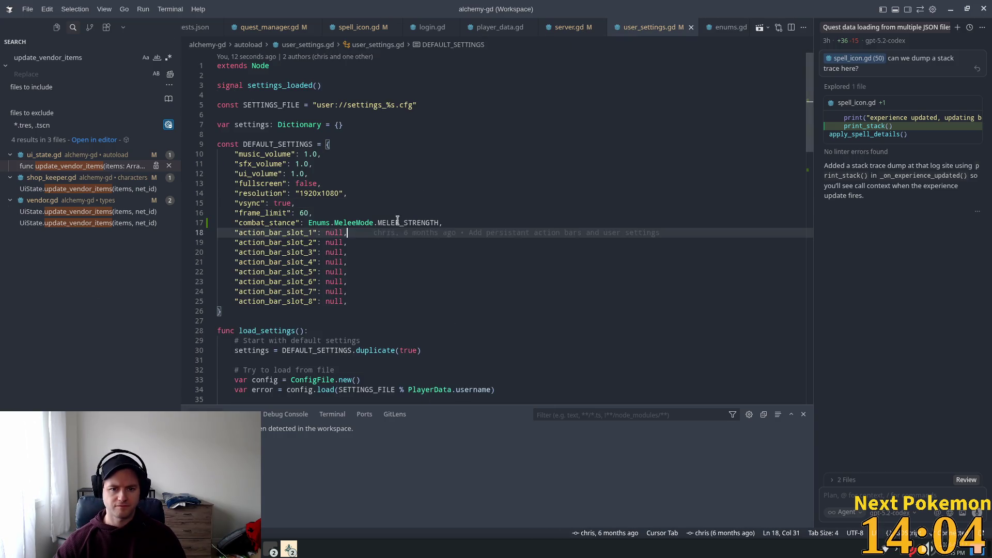
key(ctrl+z)
click(394, 127)
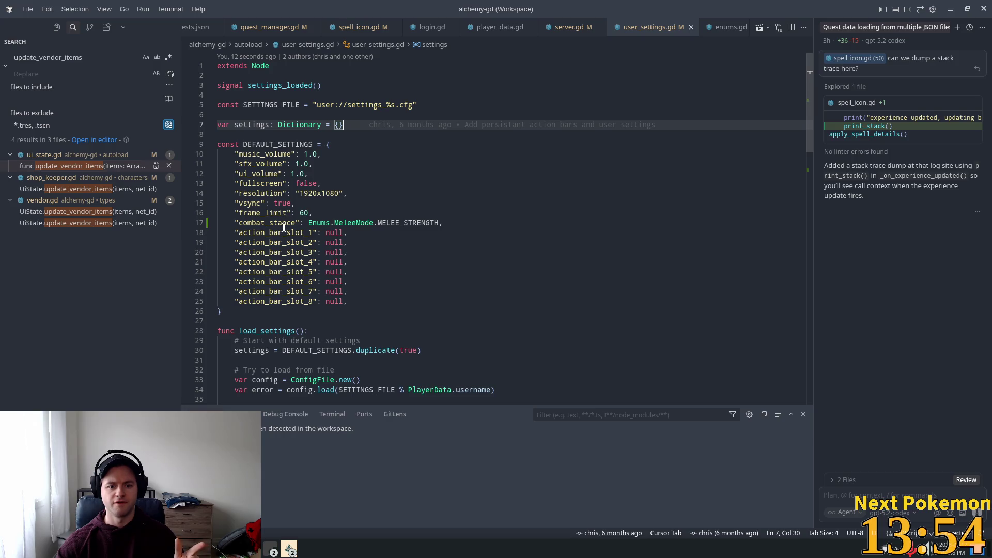
click(328, 174)
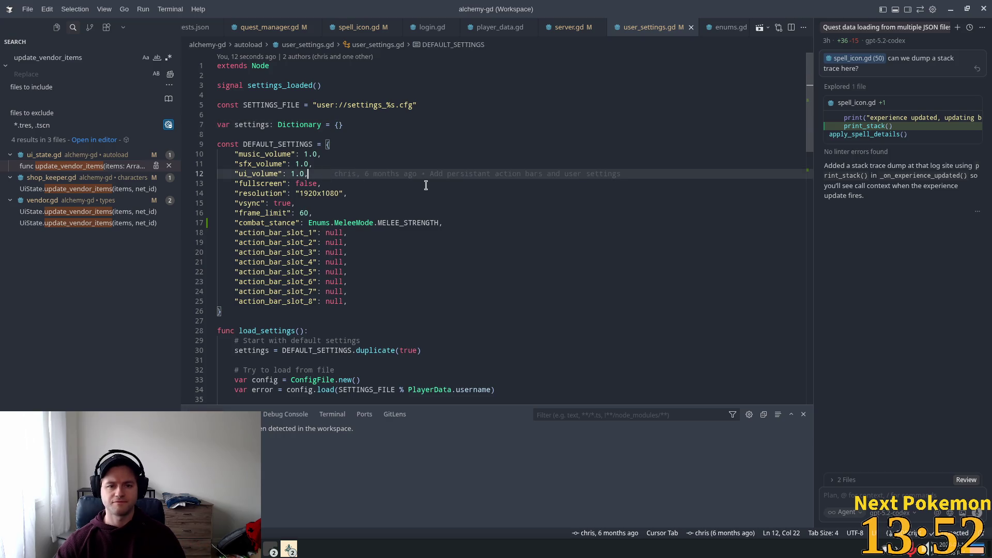
key(ctrl+p)
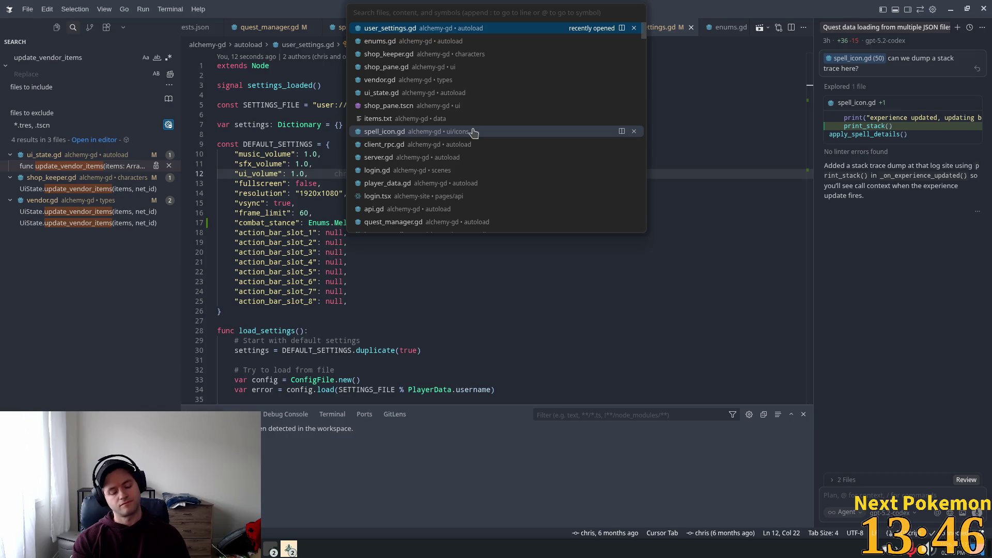
Open spell_icon.gd and locate the _on_settings_loaded settings connection
text(spell_icon)
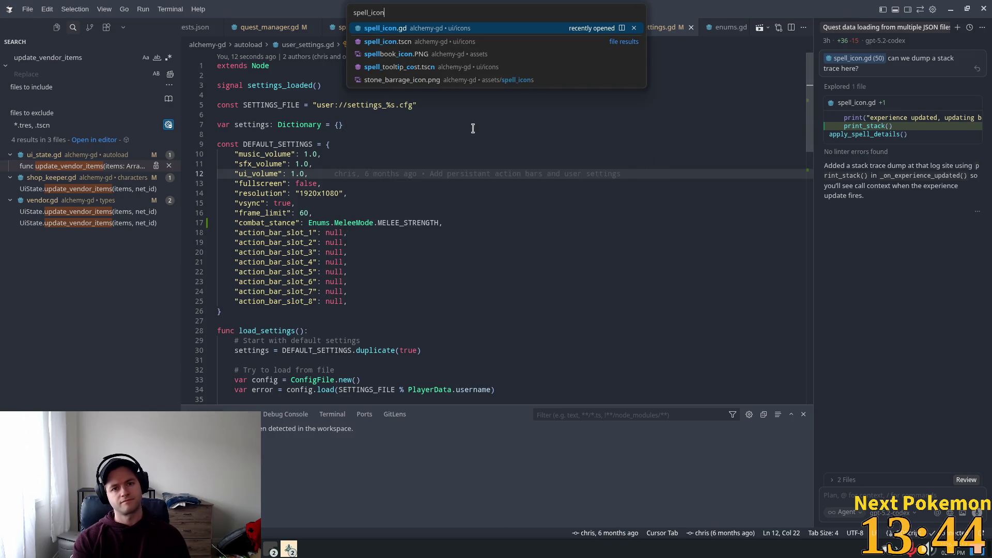
key(Return)
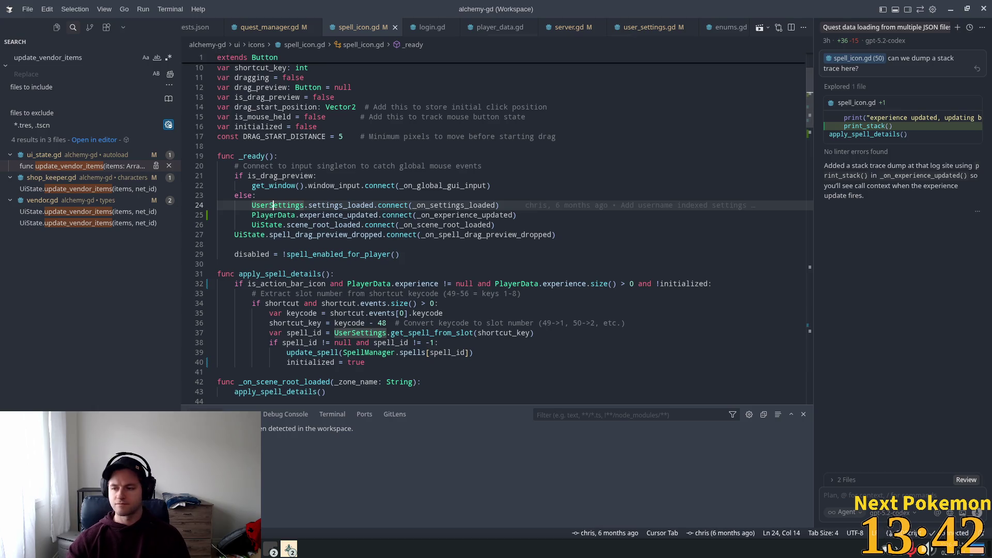
key(ctrl+alt+apostrophe)
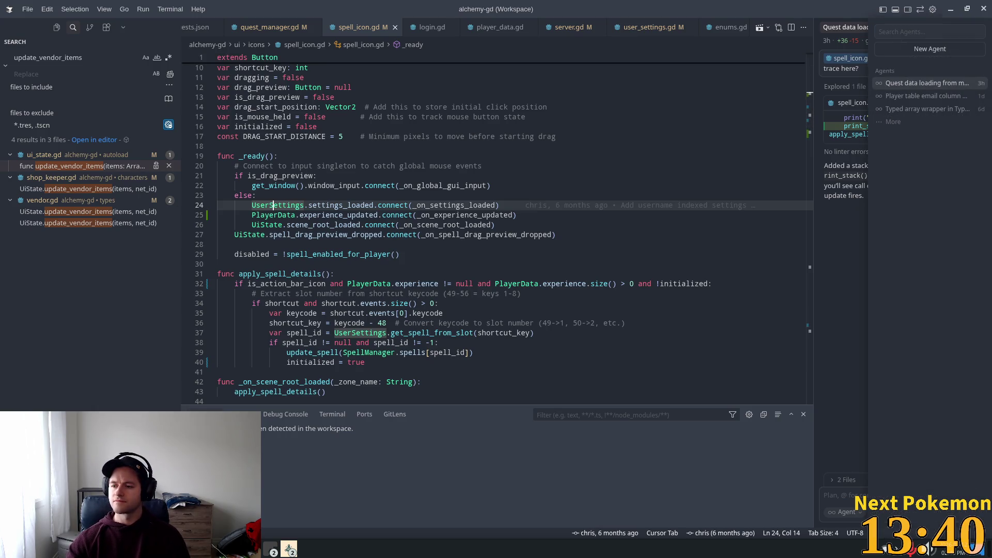
key(Escape)
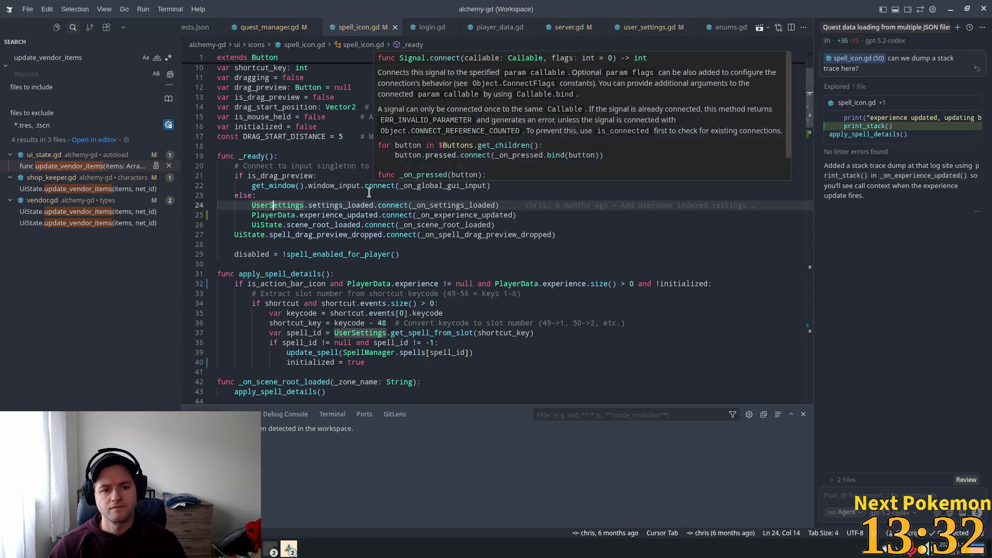
scroll(450, 165, down, 2)
click(451, 153)
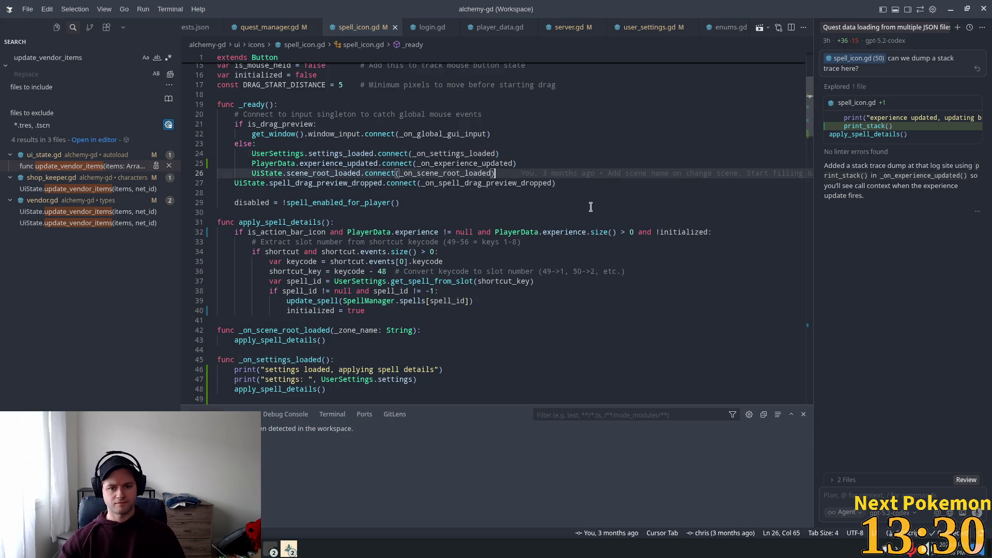
key(ctrl+f)
text(sett)
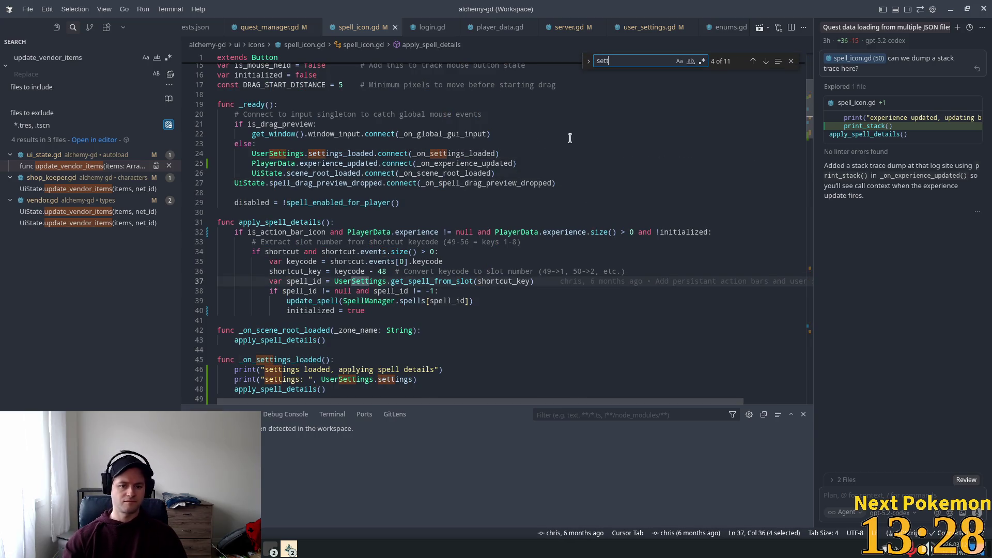
scroll(465, 255, down, 4)
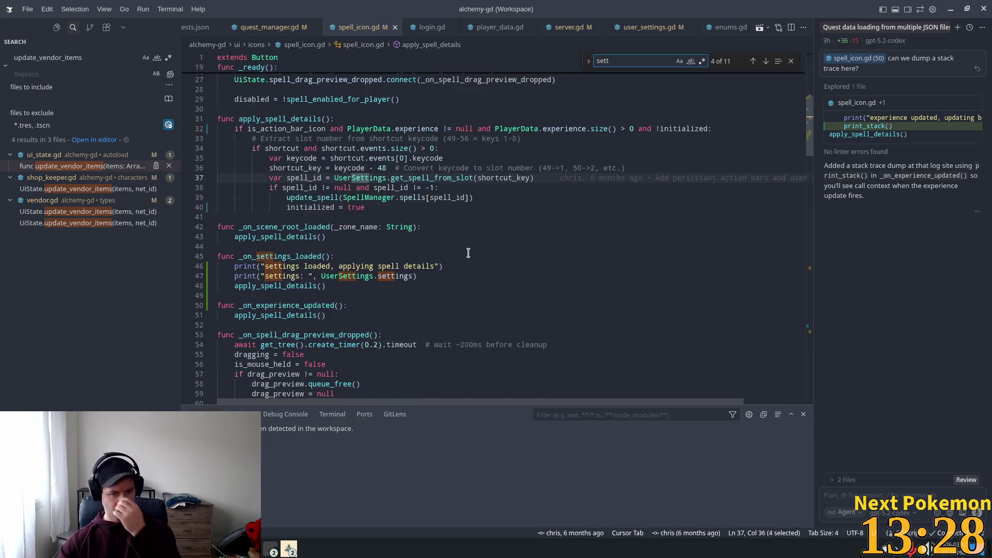
Delete the two debug print lines in _on_settings_loaded, leaving apply_spell_details()
click(342, 257)
drag(419, 276, 94, 266)
key(Delete)
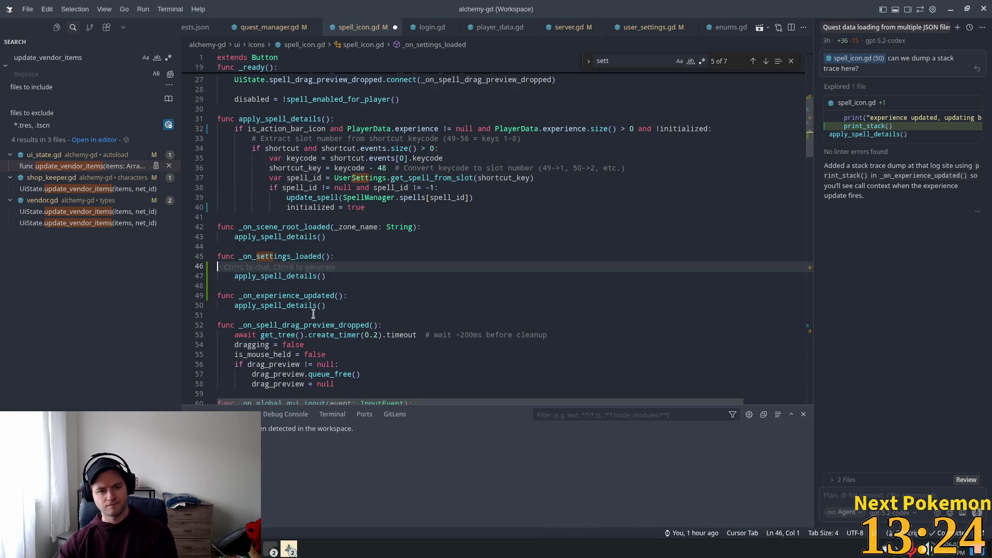
key(Delete)
click(347, 268)
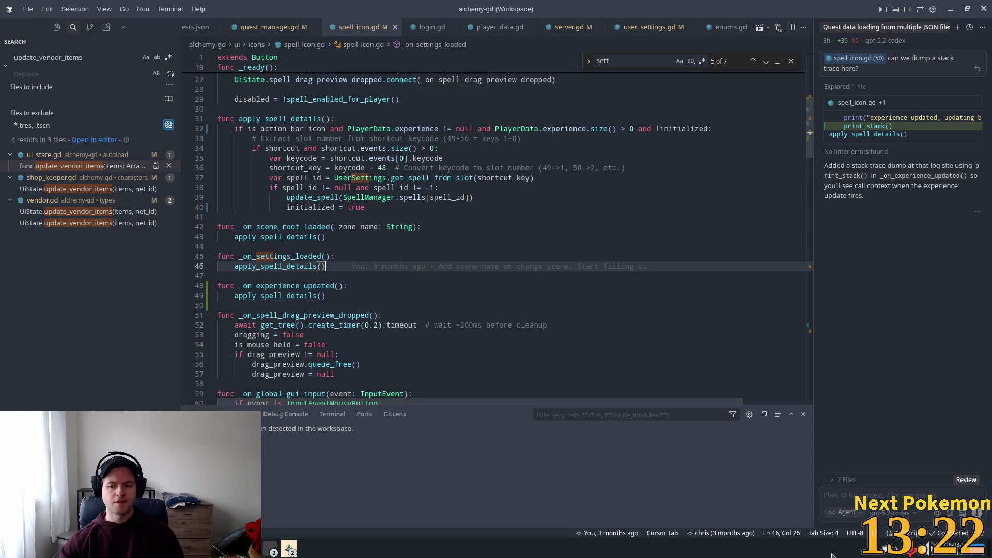
click(967, 556)
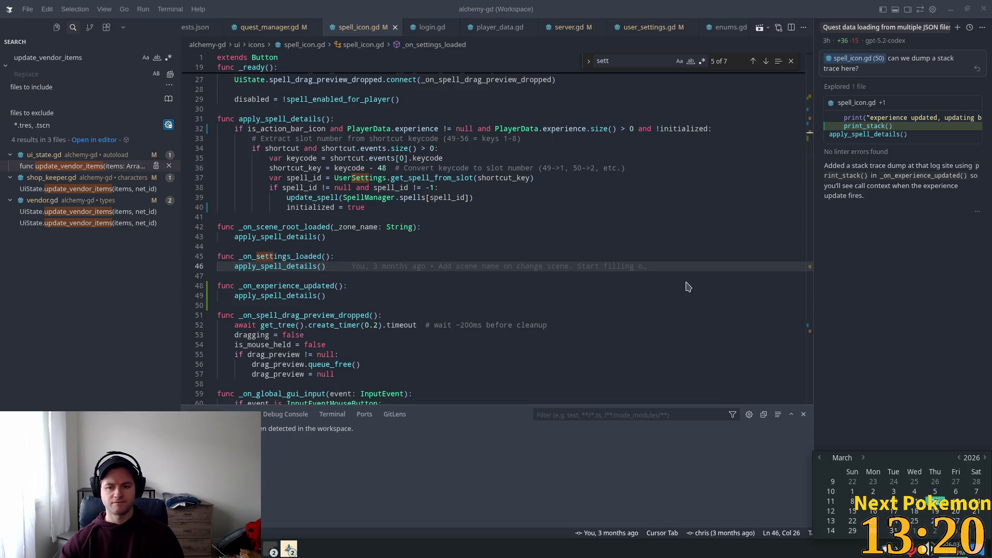
key(Escape)
Review apply_spell_details and the file's UserSettings calls such as get_spell_from_slot
scroll(470, 300, down, 5)
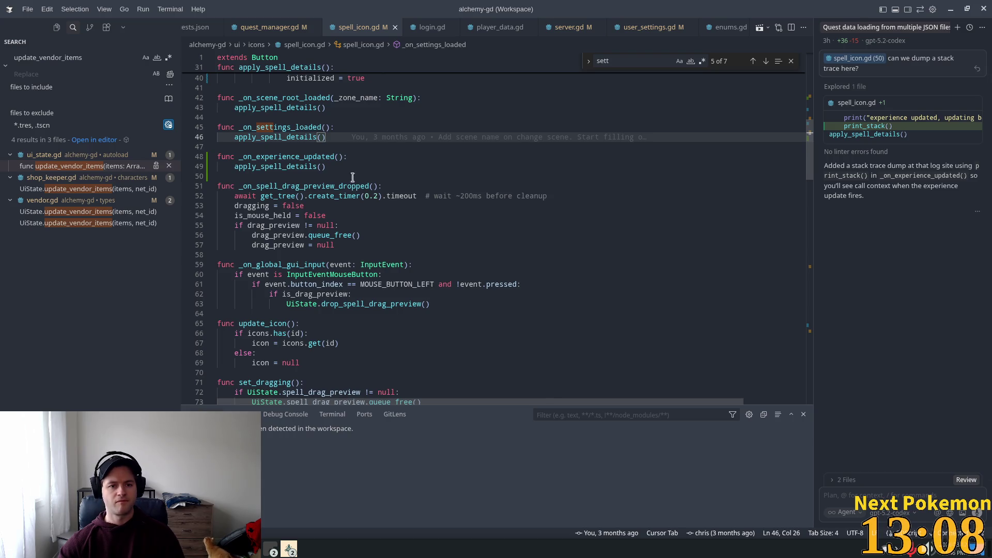
double_click(273, 137)
scroll(455, 195, up, 4)
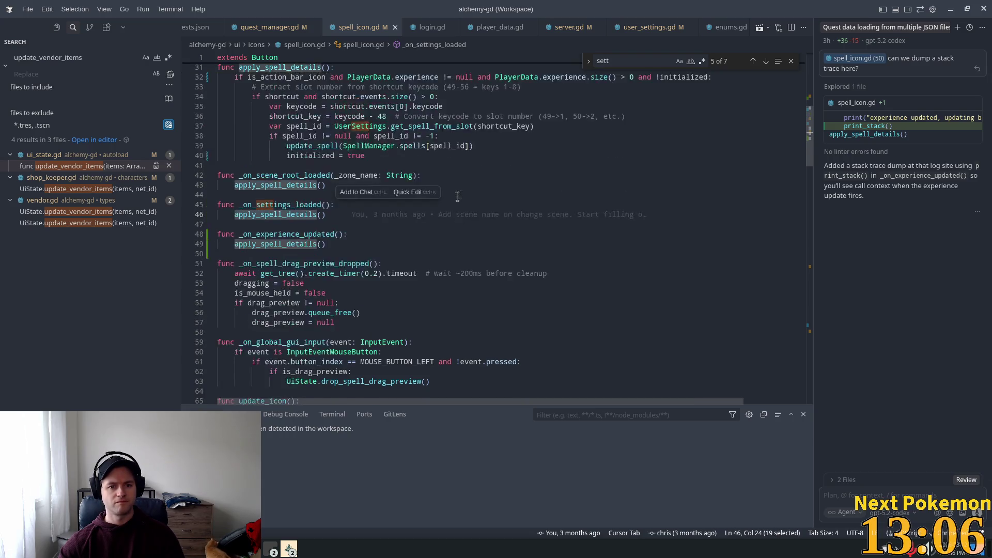
scroll(409, 193, down, 2)
scroll(513, 150, up, 2)
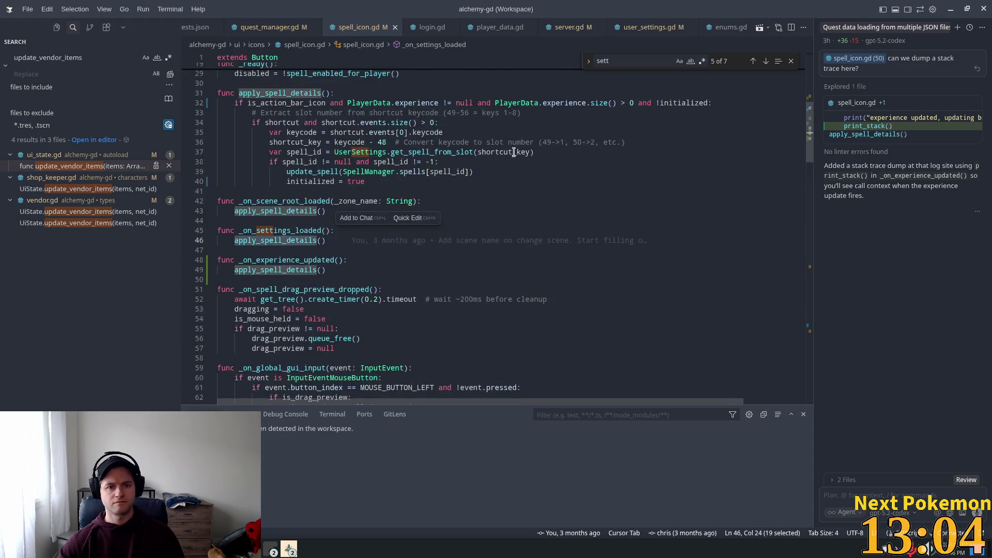
click(575, 126)
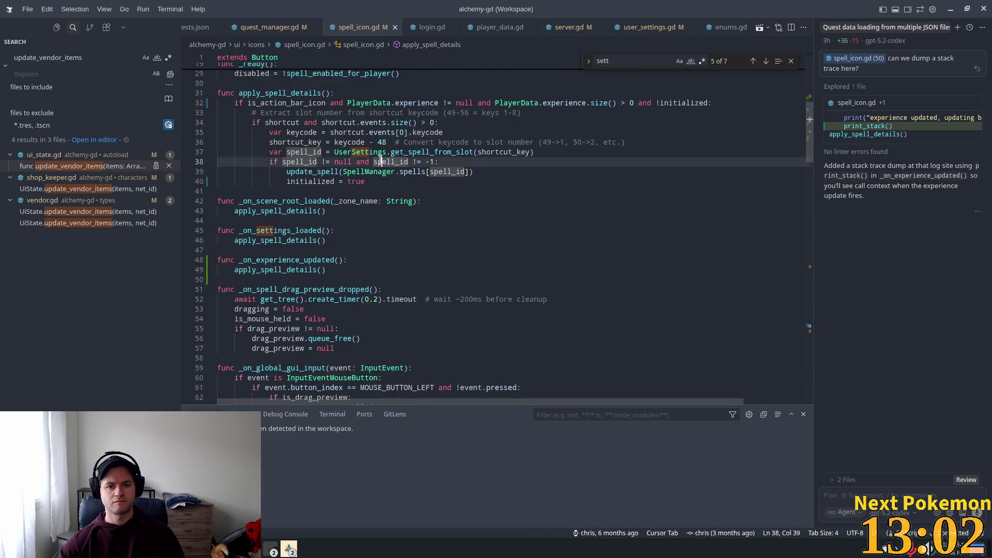
click(365, 144)
double_click(411, 152)
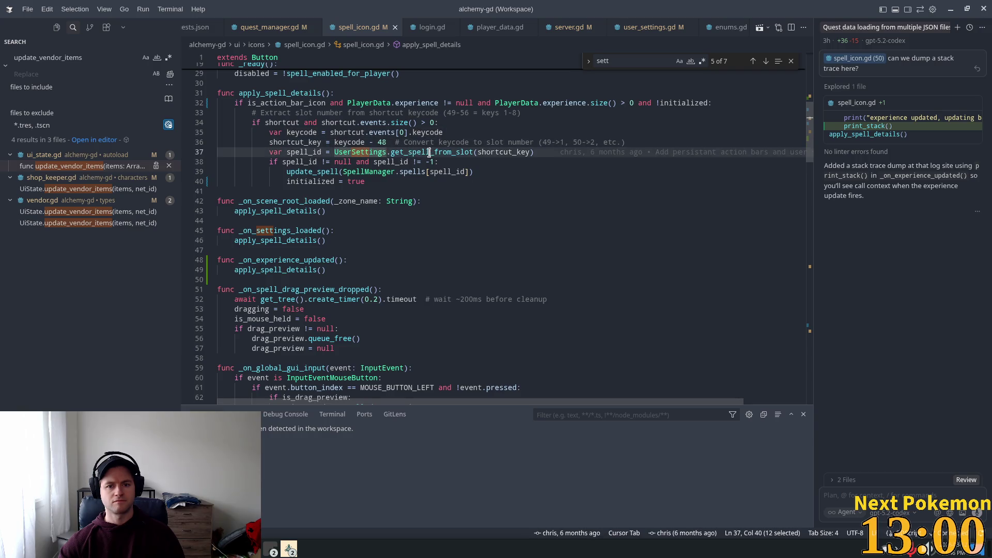
scroll(423, 180, up, 3)
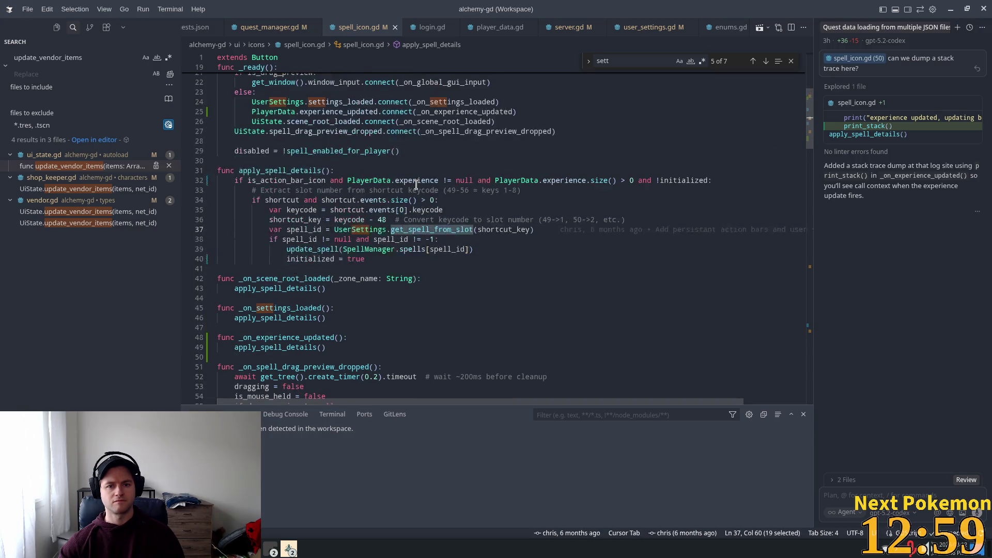
double_click(360, 230)
scroll(391, 207, up, 3)
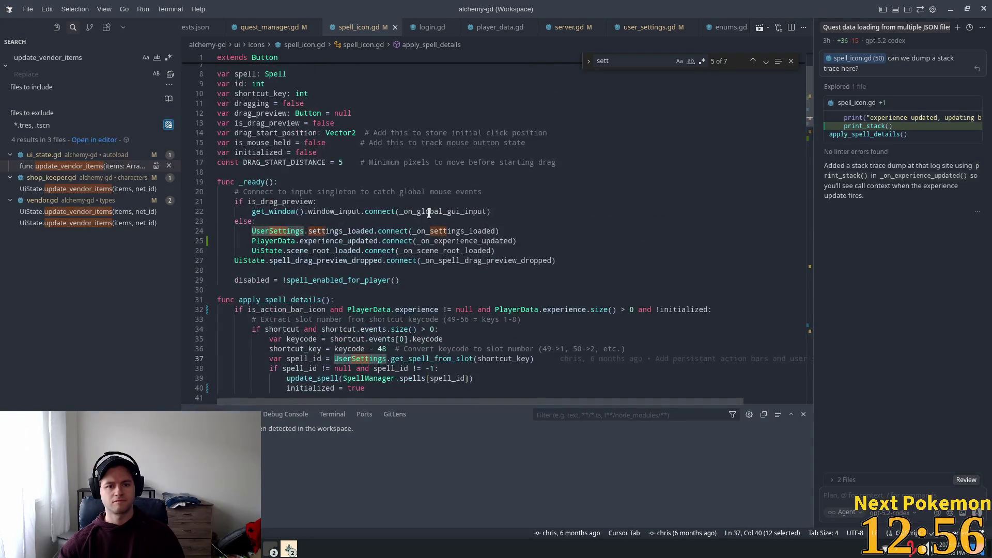
key(ctrl+f)
key(Return)
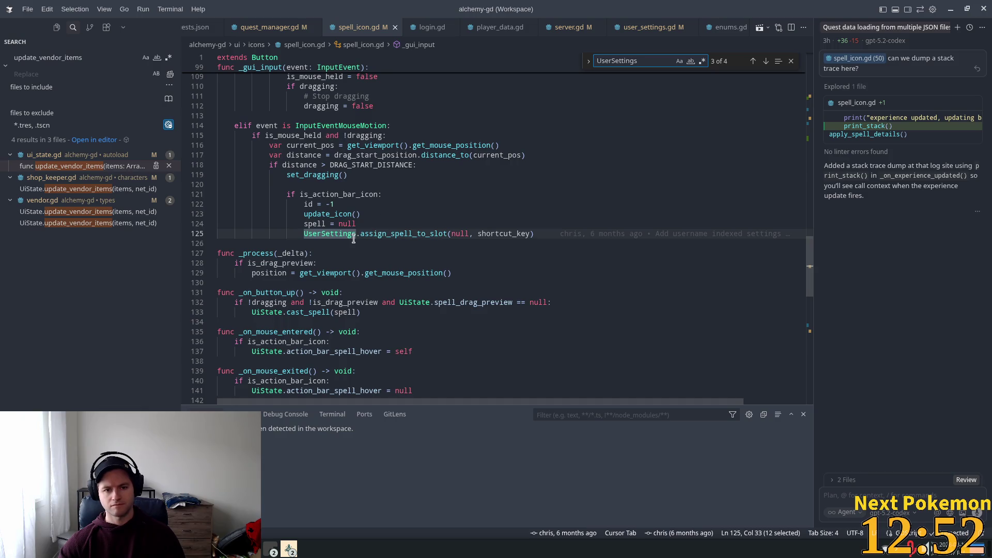
Append get_combat_stance() and set_combat_stance(stance: Enums.MeleeMode) at the end of user_settings.gd
key(F12)
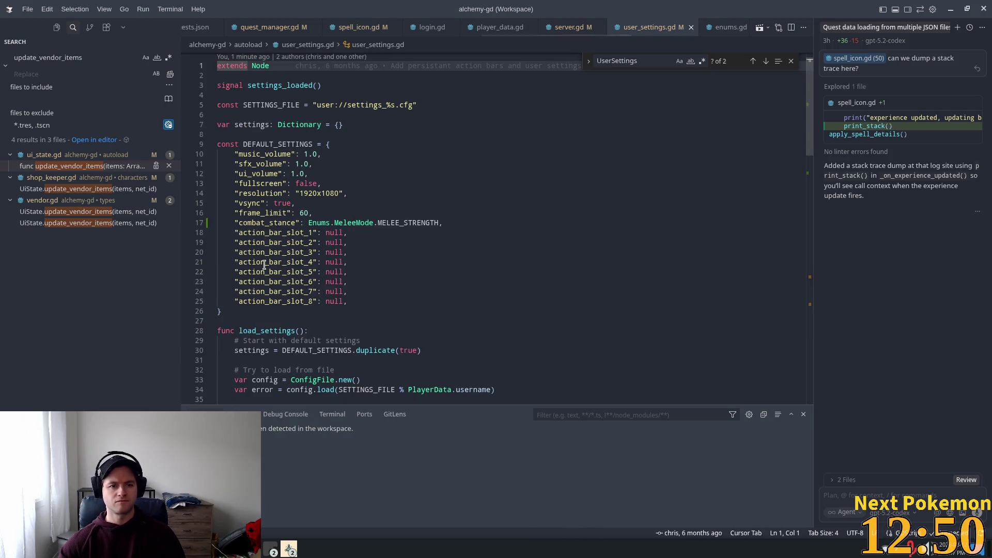
scroll(393, 227, down, 5)
drag(815, 130, 836, 262)
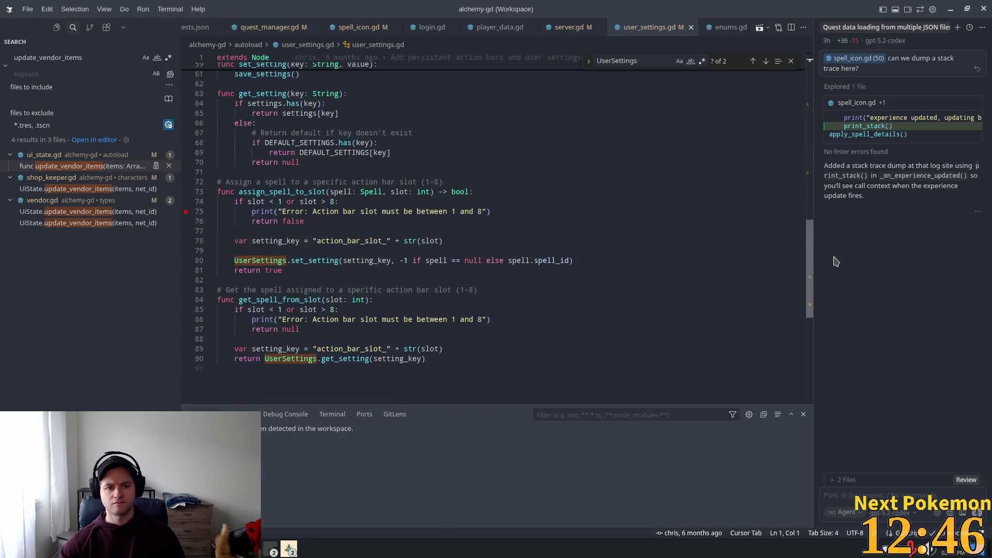
click(372, 398)
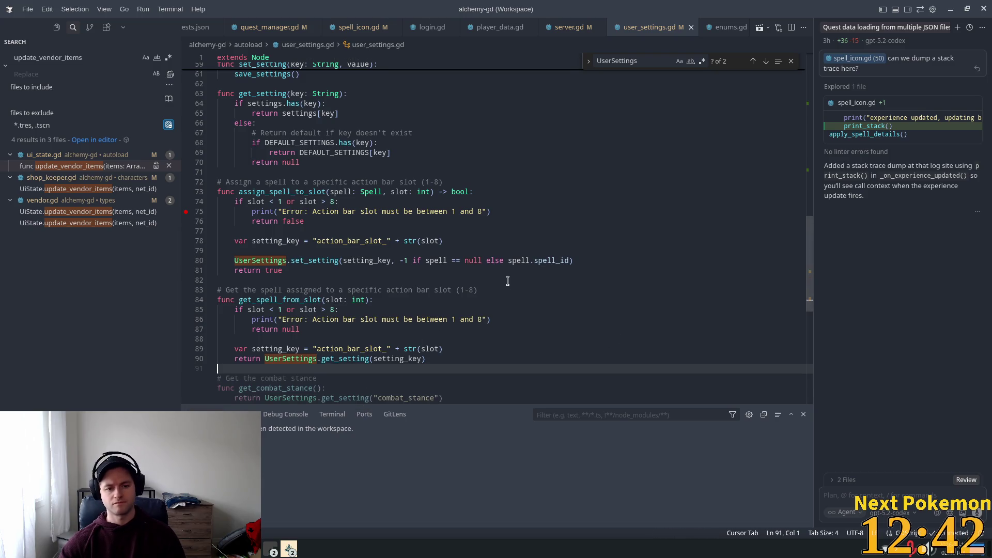
key(Return)
key(Tab)
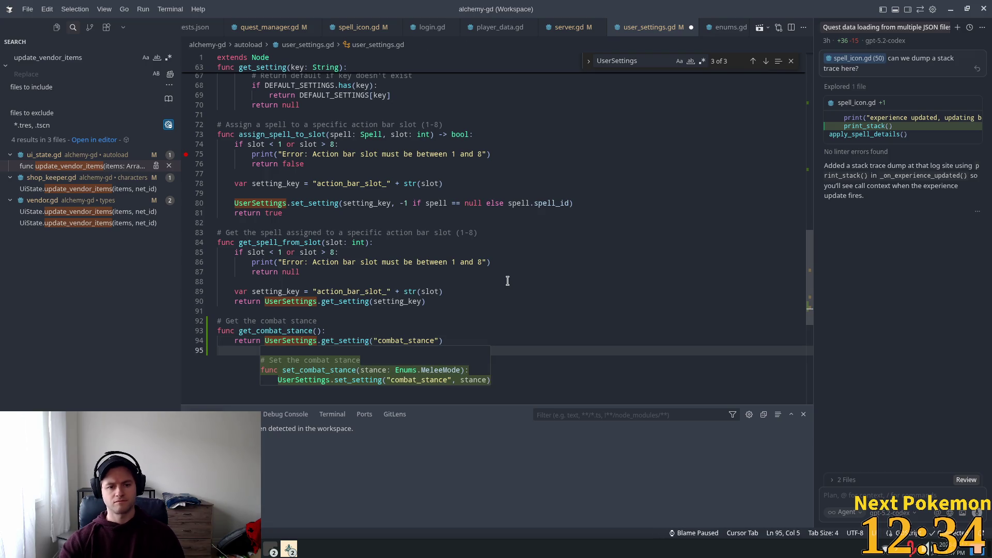
key(Tab)
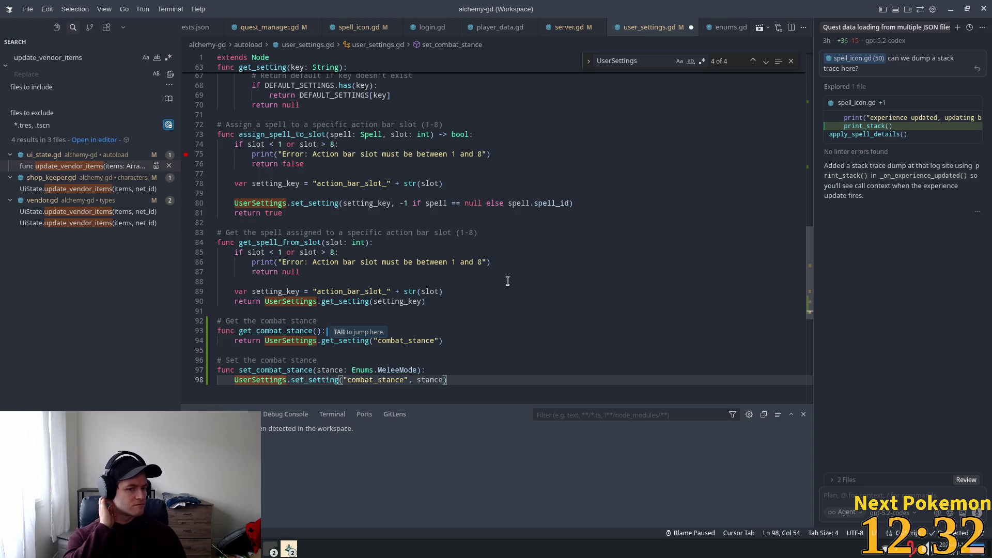
click(531, 264)
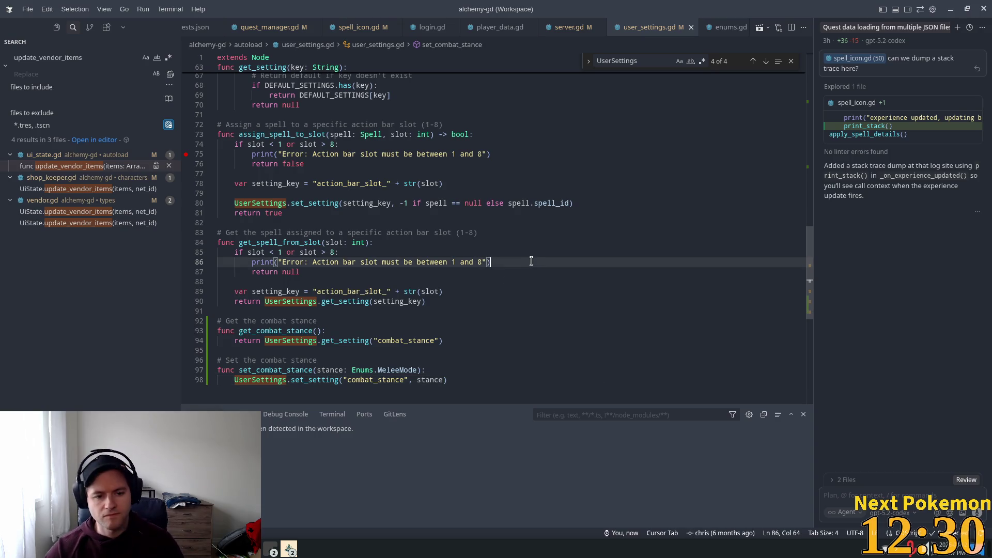
key(ctrl+p)
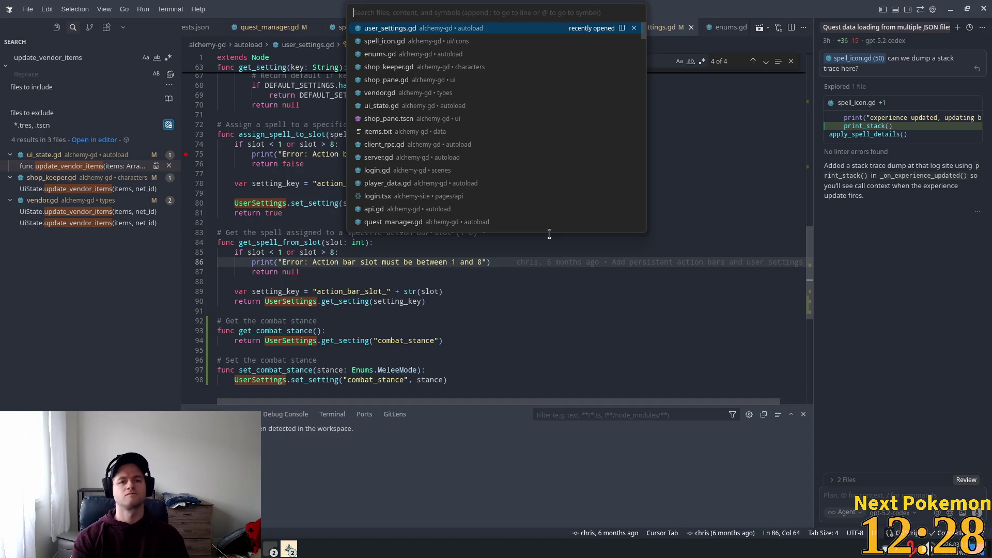
Open stance_bar.gd by searching for 'stance'
text(stance)
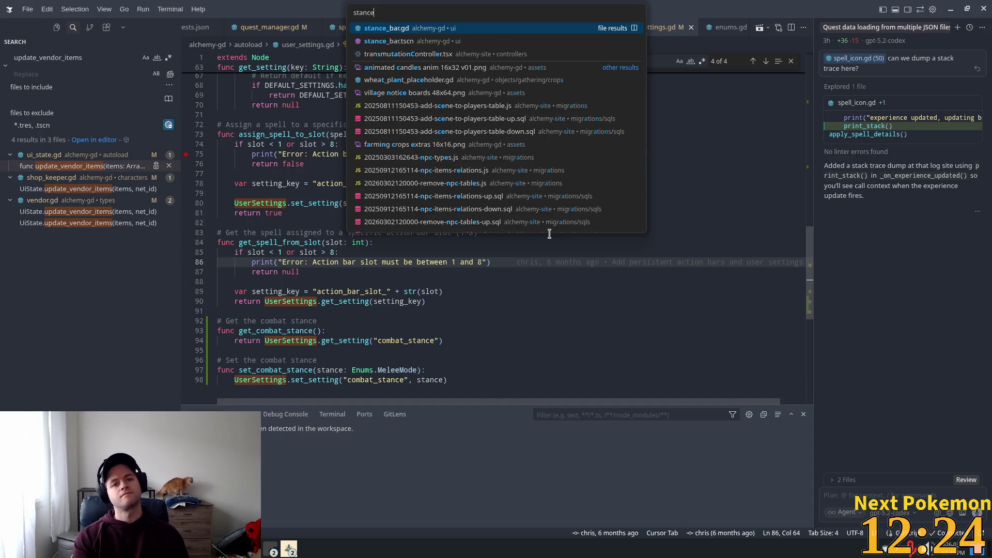
key(Return)
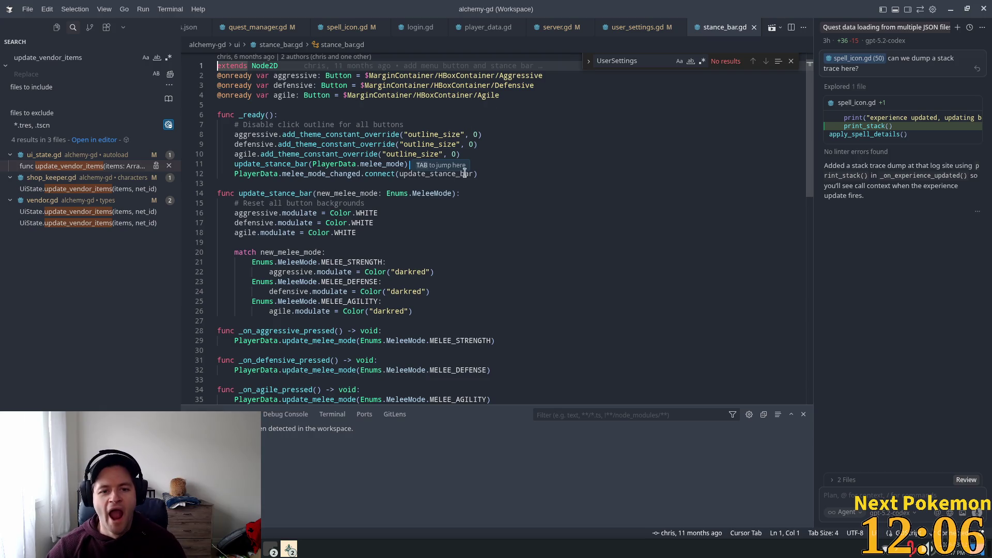
Trace update_stance_bar, reject the early-return suggestion, and open melee_mode_changed in player_data.gd
click(525, 170)
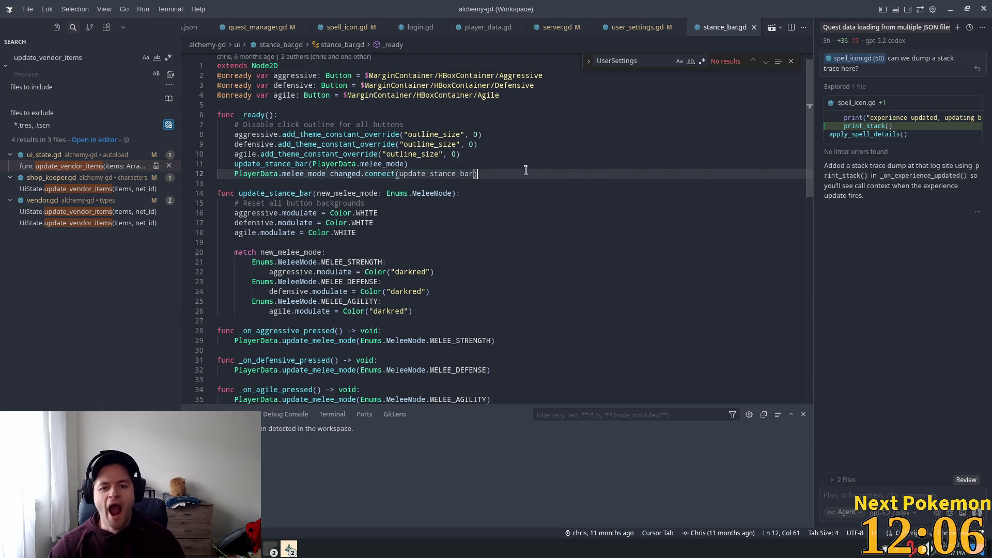
double_click(429, 173)
mouse_move(365, 175)
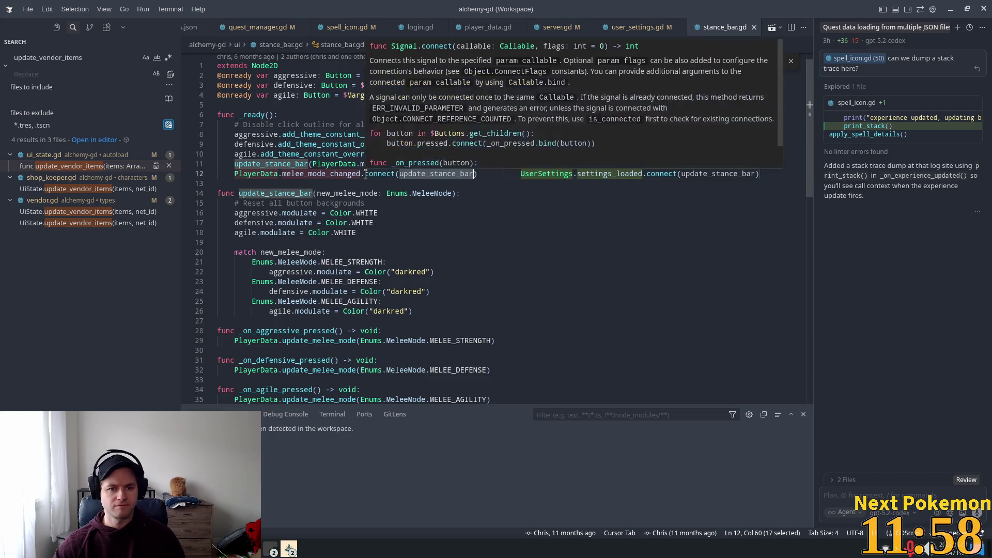
key(F12)
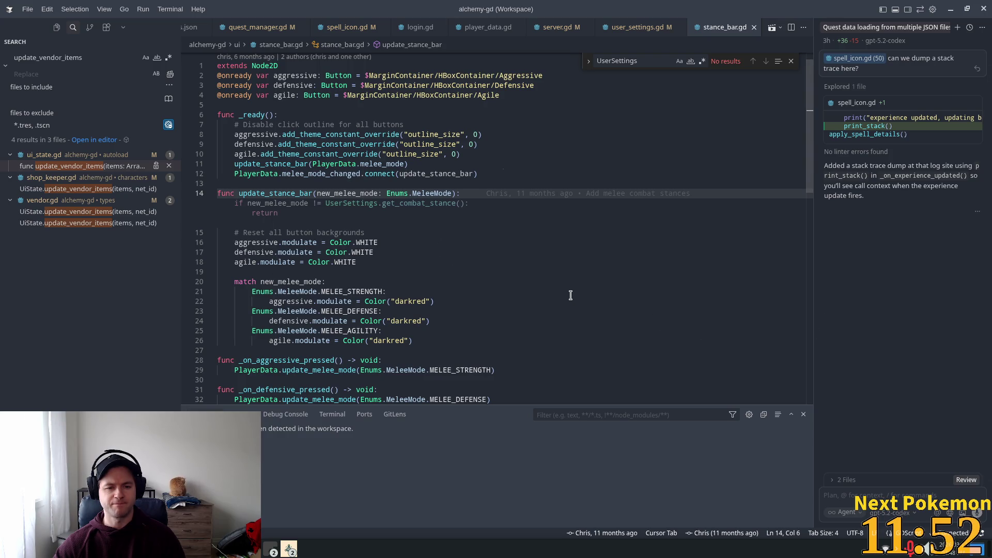
scroll(532, 293, down, 3)
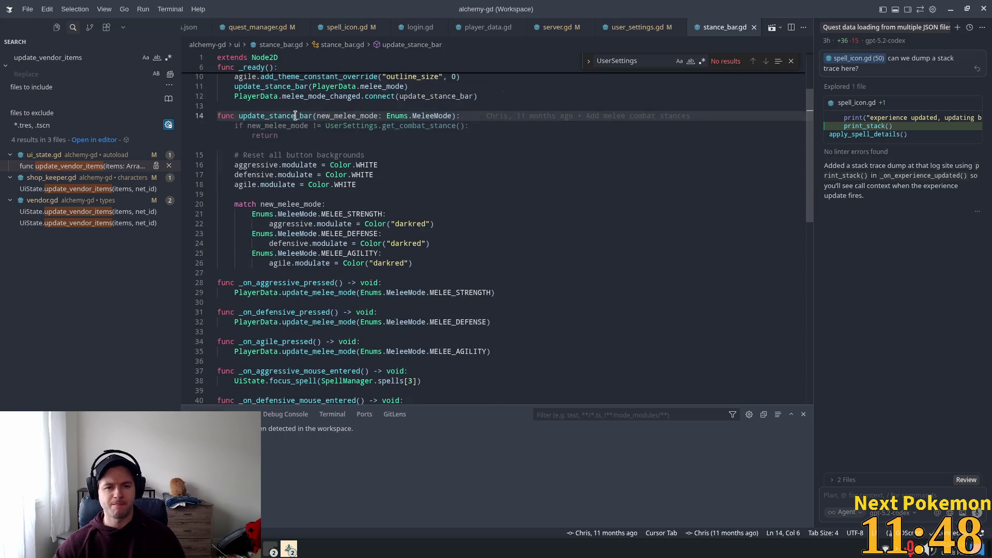
key(Escape)
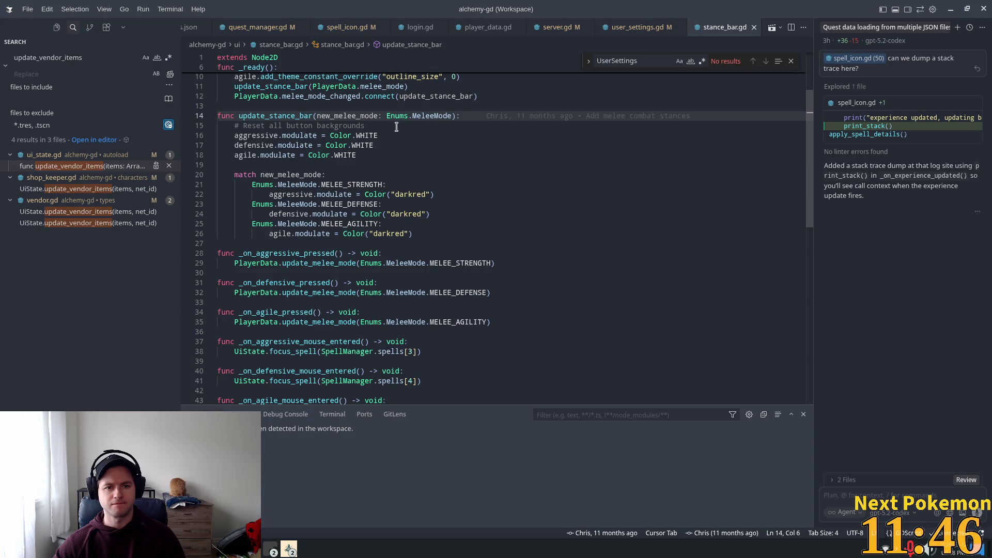
ctrl+click(322, 96)
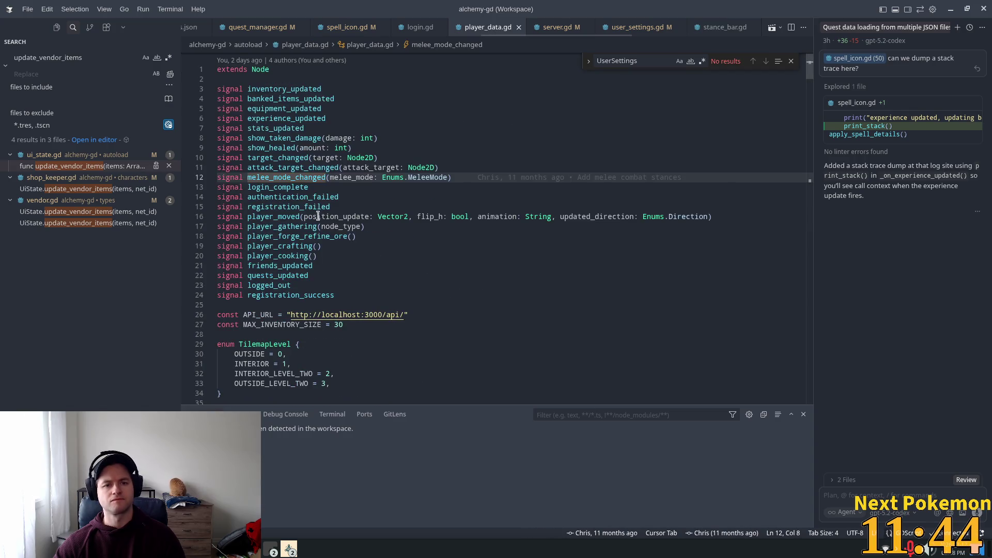
Add UserSettings.set_combat_stance(new_melee_mode) to update_melee_mode and save player_data.gd
key(ctrl+f)
key(Return)
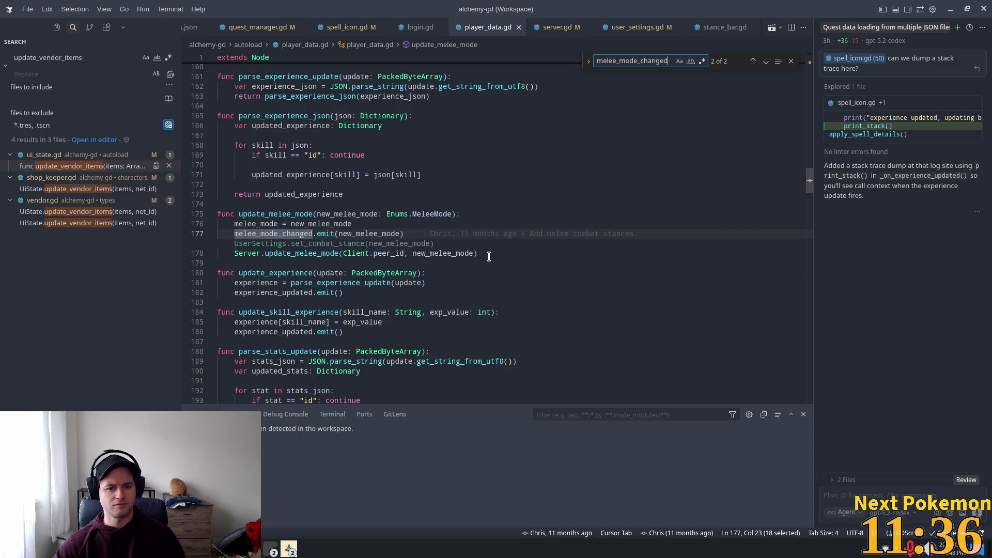
key(Tab)
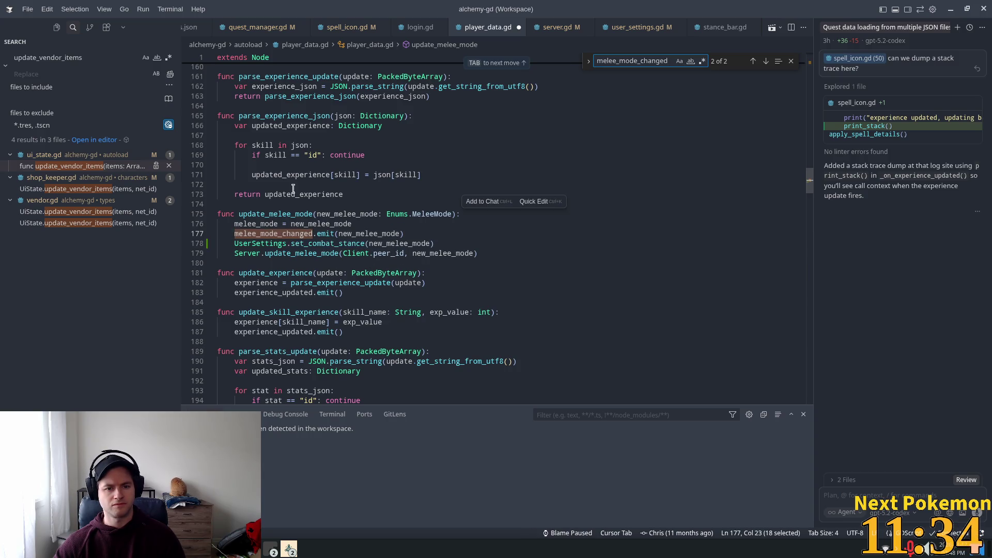
click(319, 213)
click(440, 185)
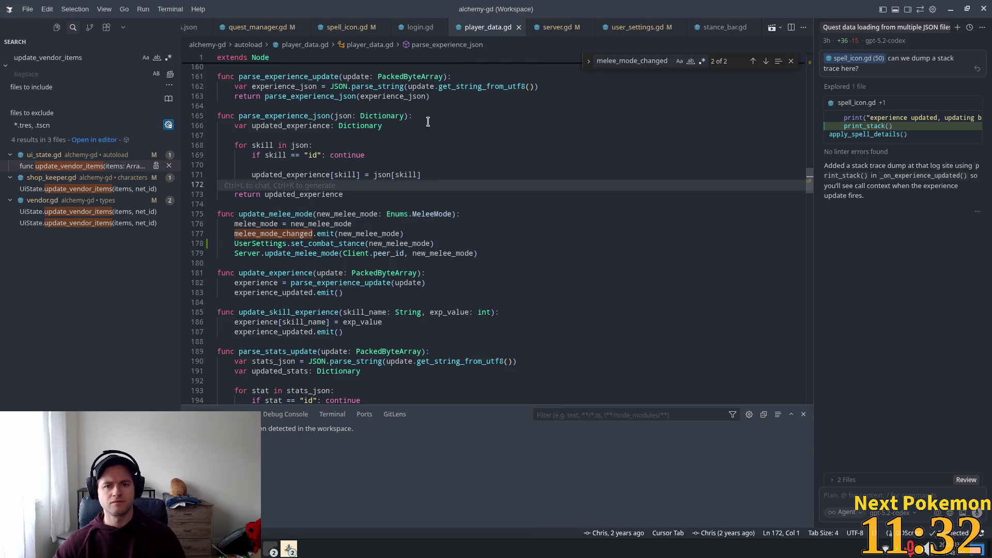
key(ctrl+s)
Review update_melee_mode and its uses of new_melee_mode on lines 175-179
double_click(301, 254)
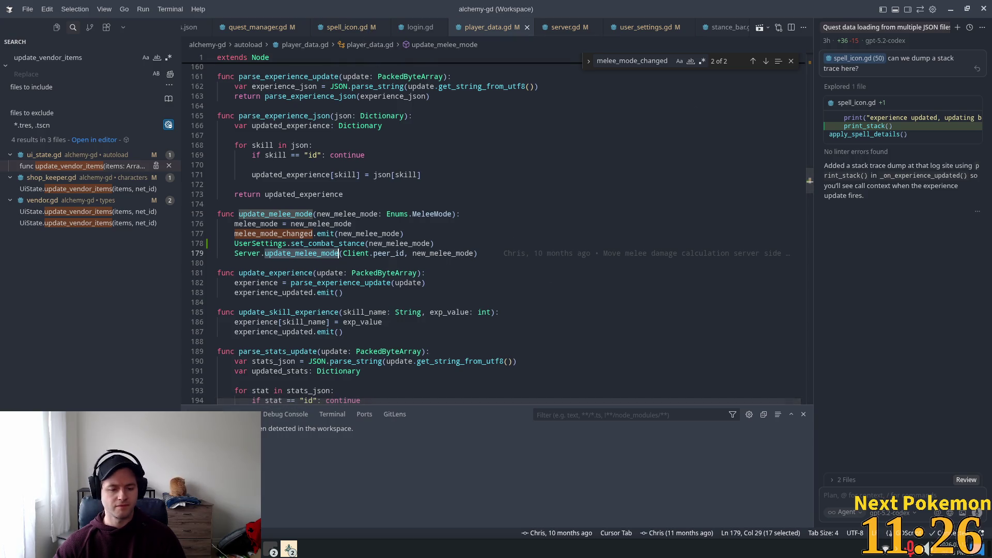
click(292, 552)
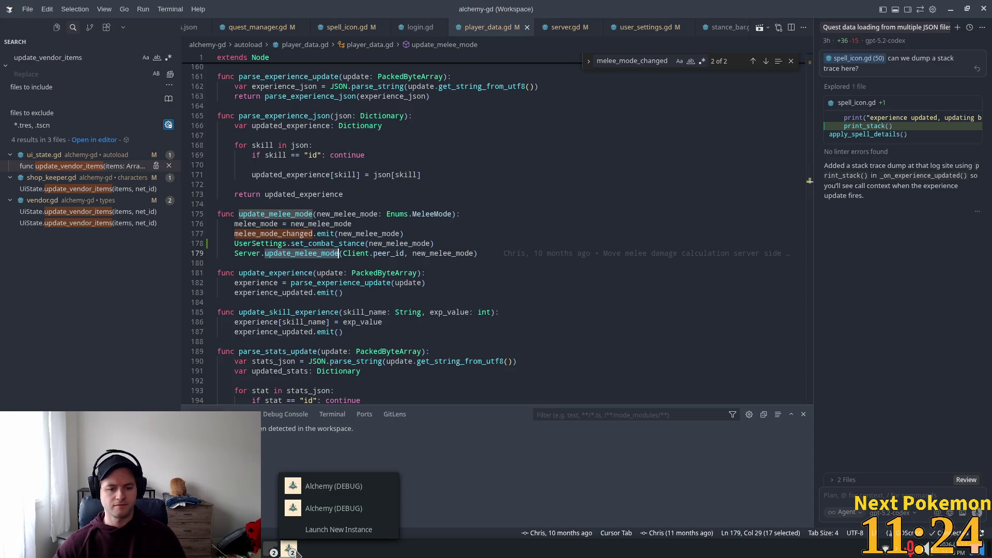
click(295, 553)
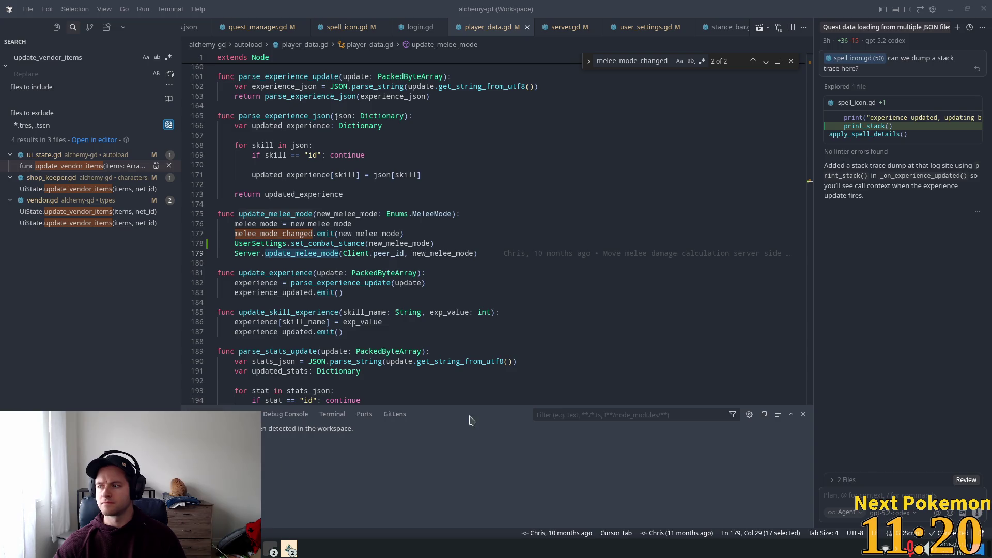
mouse_move(990, 300)
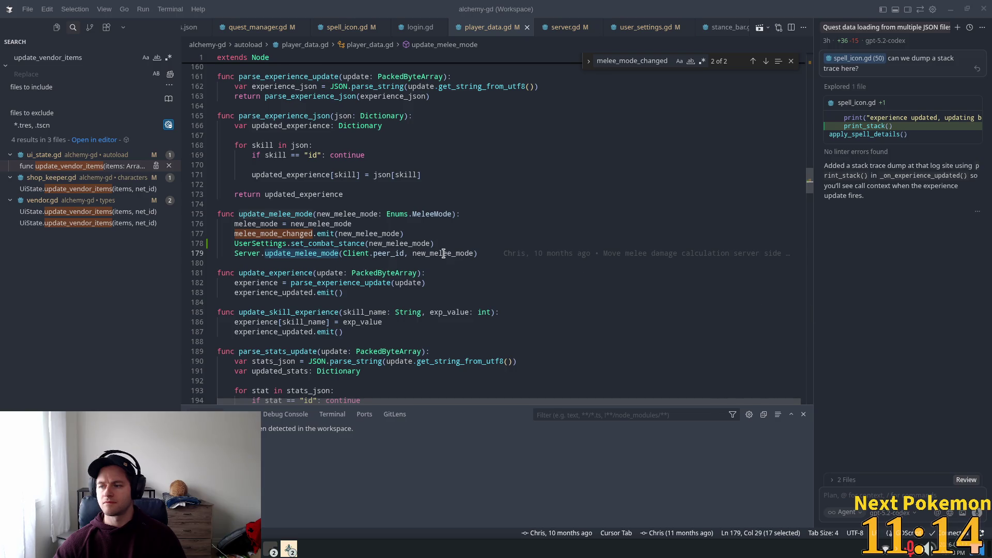
click(418, 264)
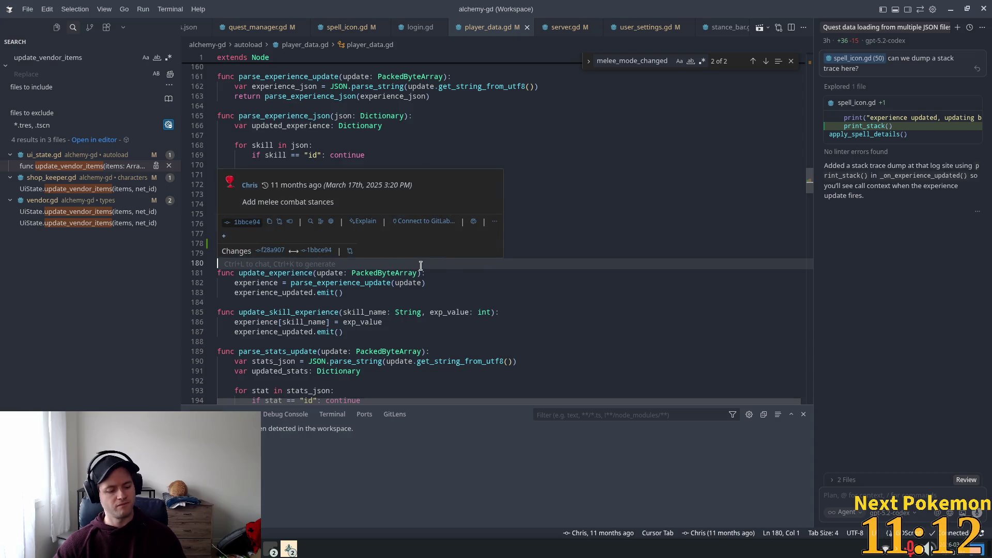
click(402, 231)
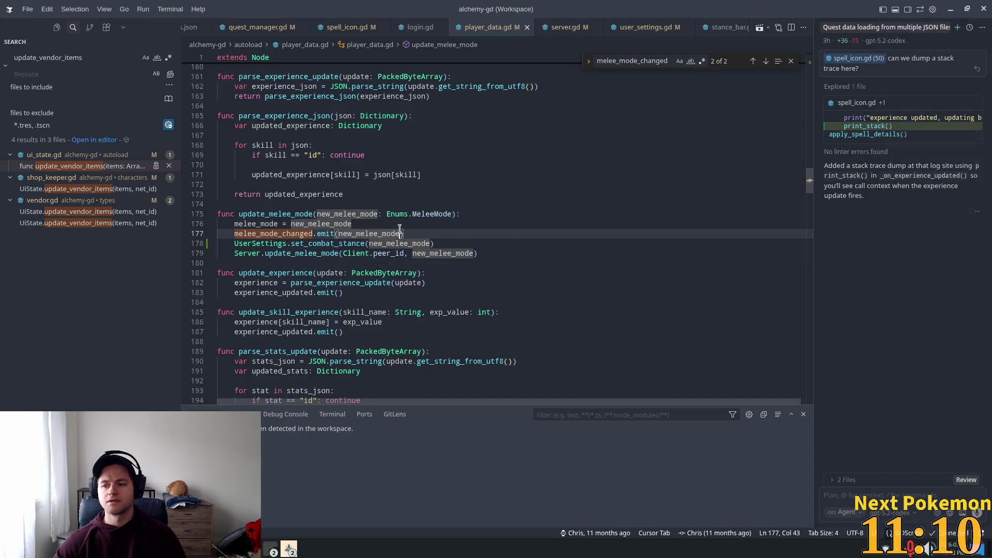
click(389, 214)
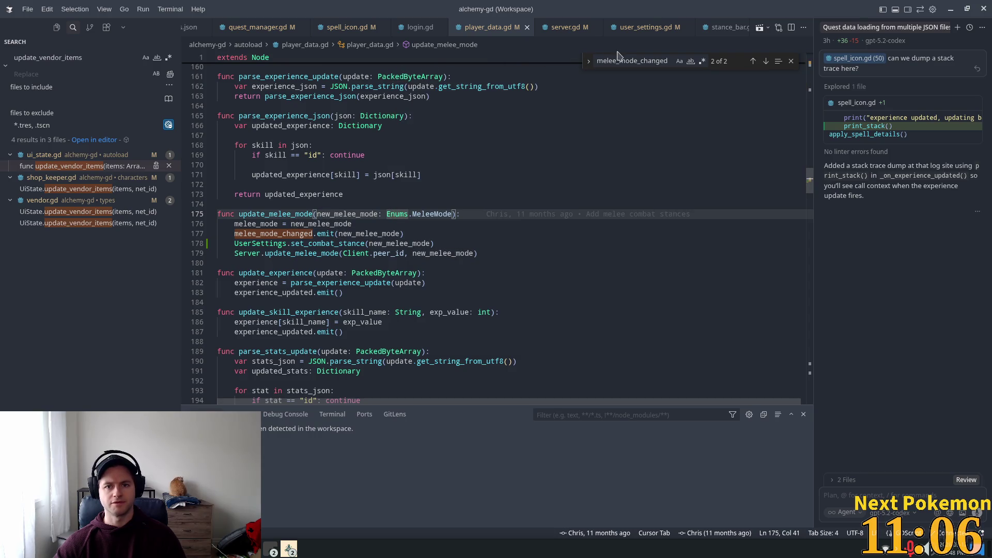
click(521, 4)
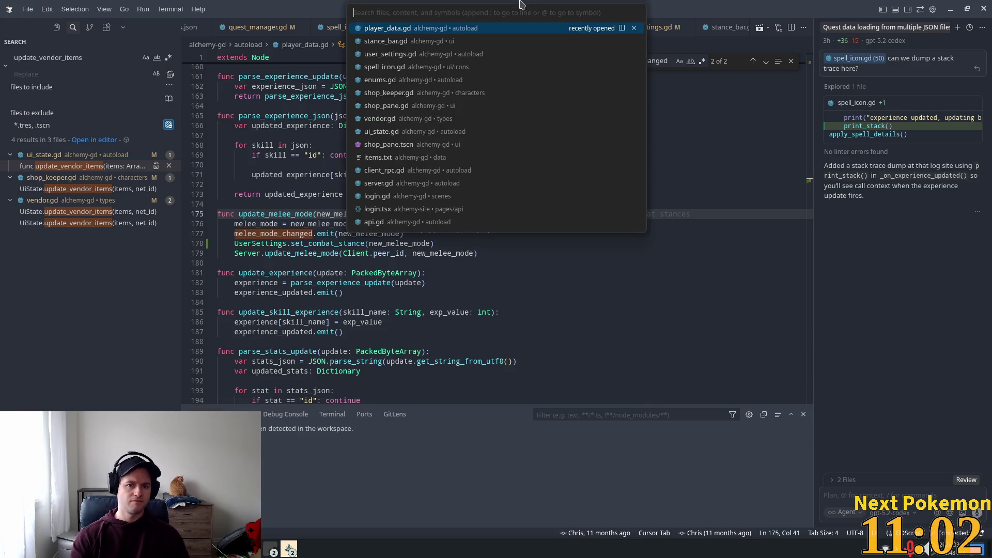
Open stance_bar.gd from recent files and scroll up to its _ready function
key(Down)
key(Return)
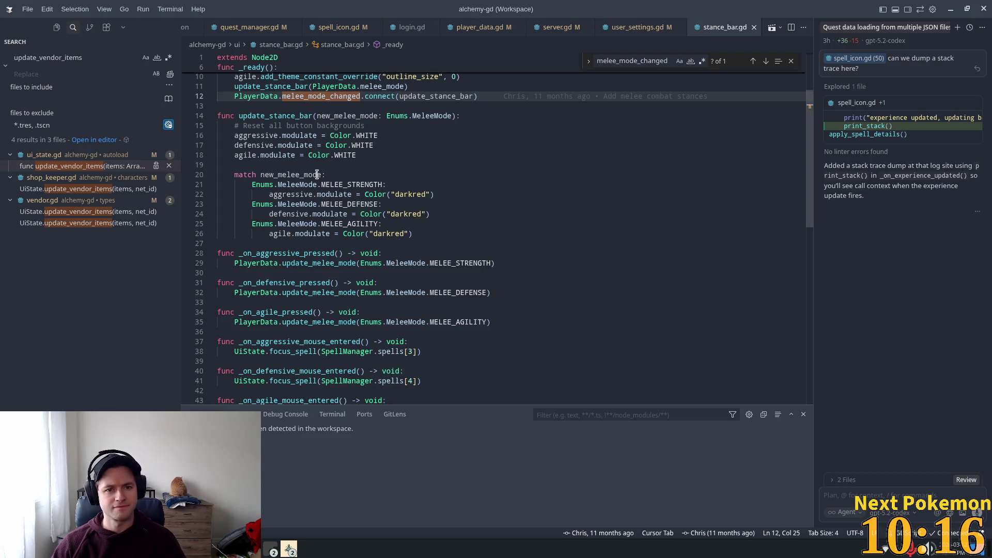
scroll(319, 170, up, 3)
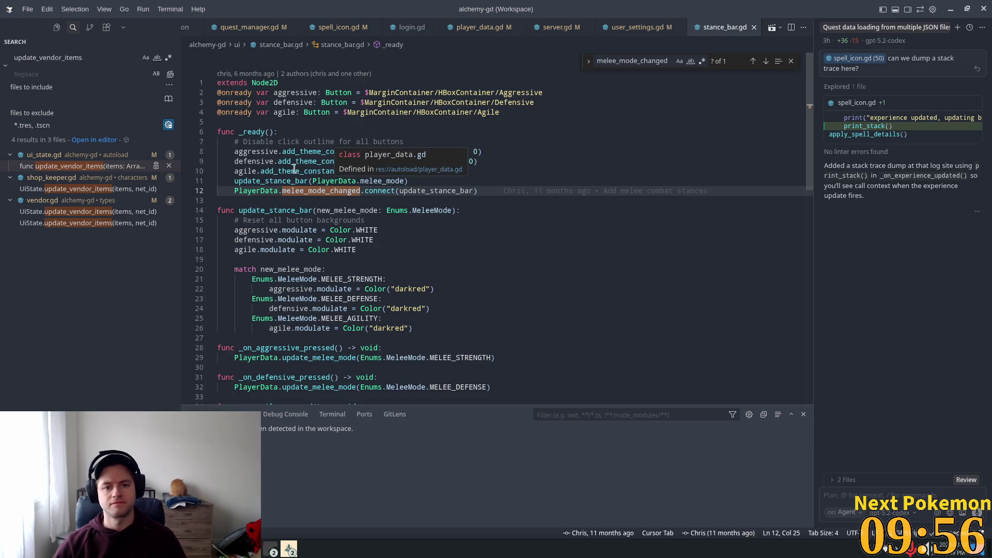
Add a UserSettings.settings_loaded connect line after line 12 in _ready
click(256, 142)
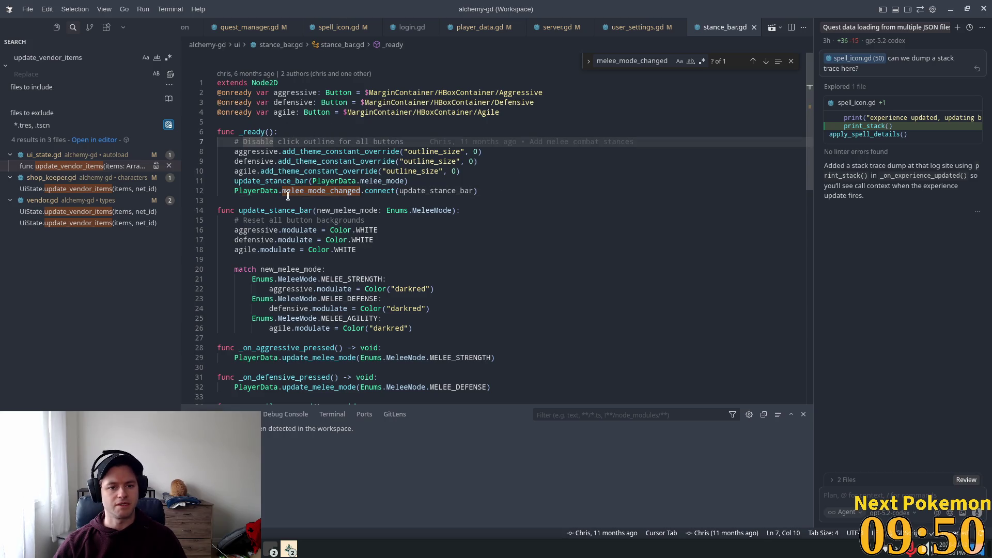
click(483, 190)
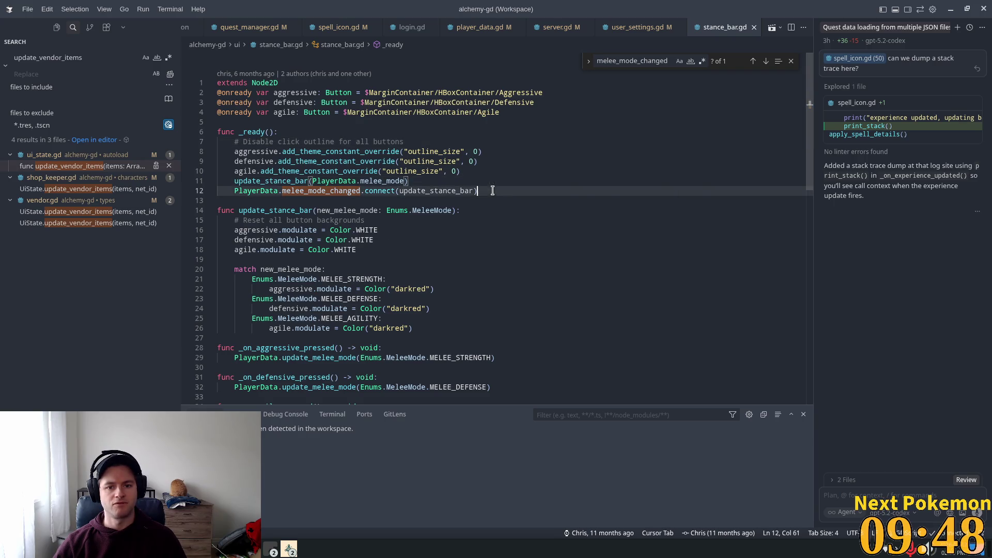
key(Return)
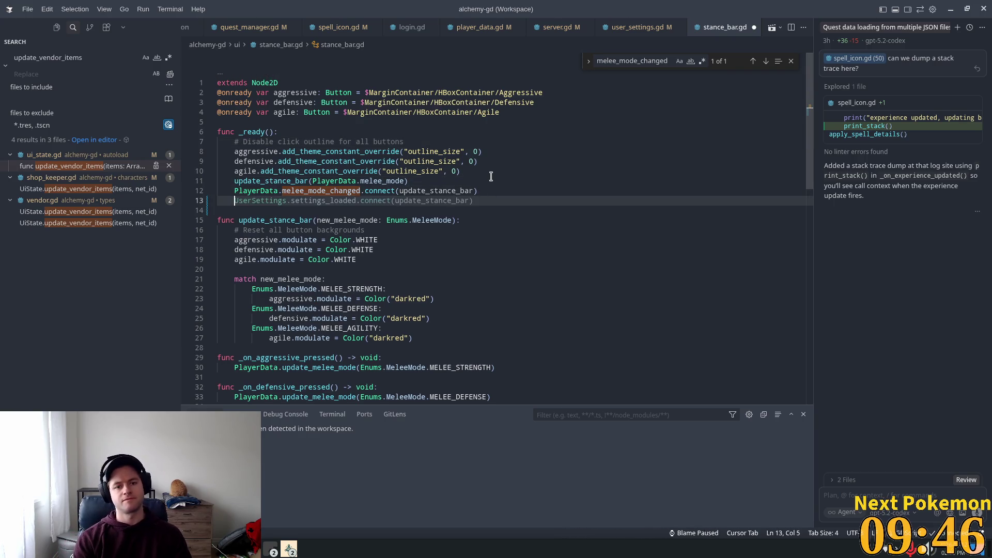
key(Tab)
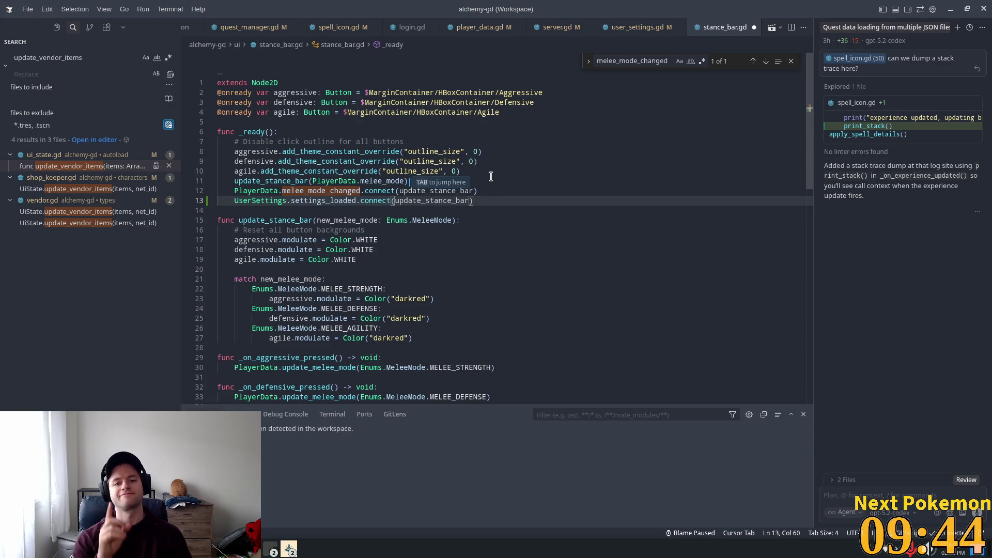
key(Return)
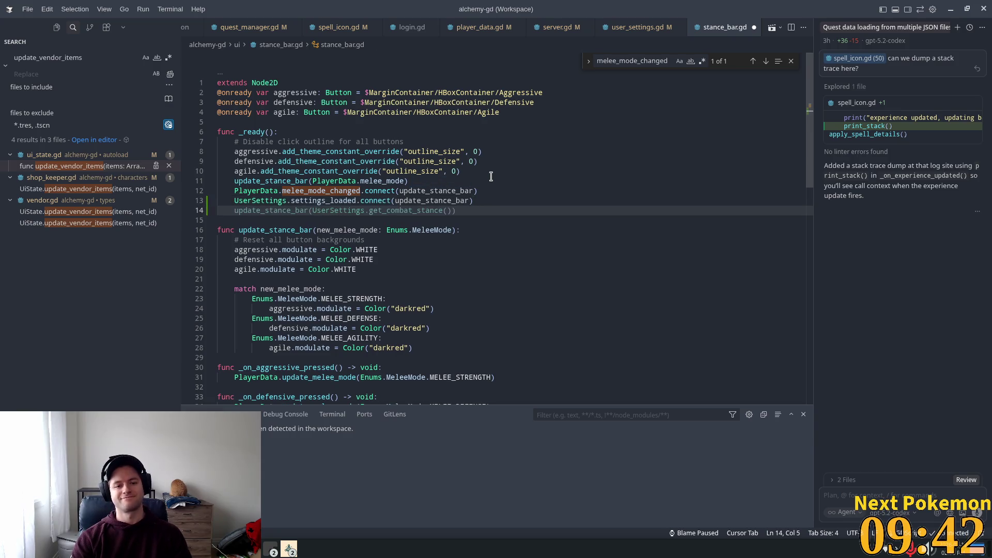
key(BackSpace)
key(Return)
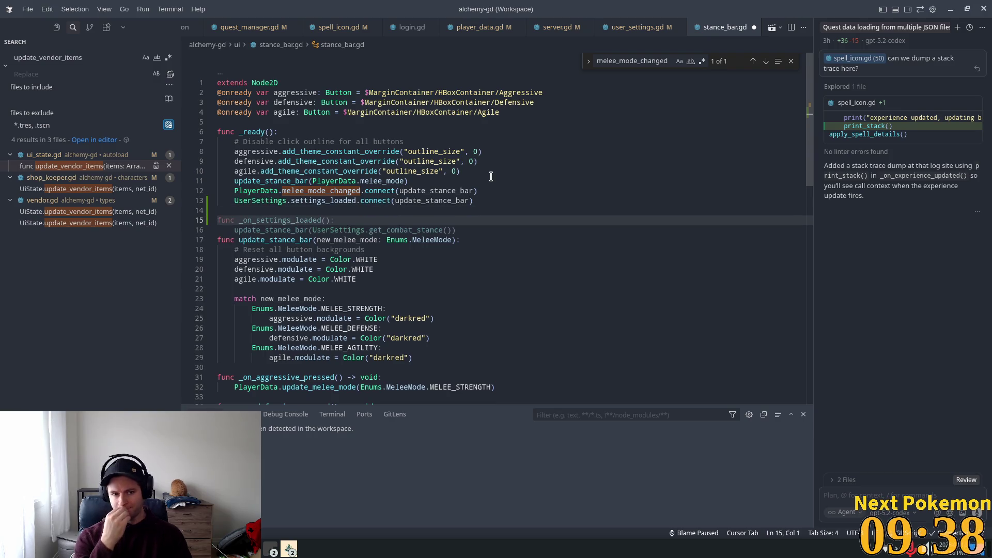
Insert an _on_settings_loaded function calling update_stance_bar(UserSettings.get_combat_stance())
key(Tab)
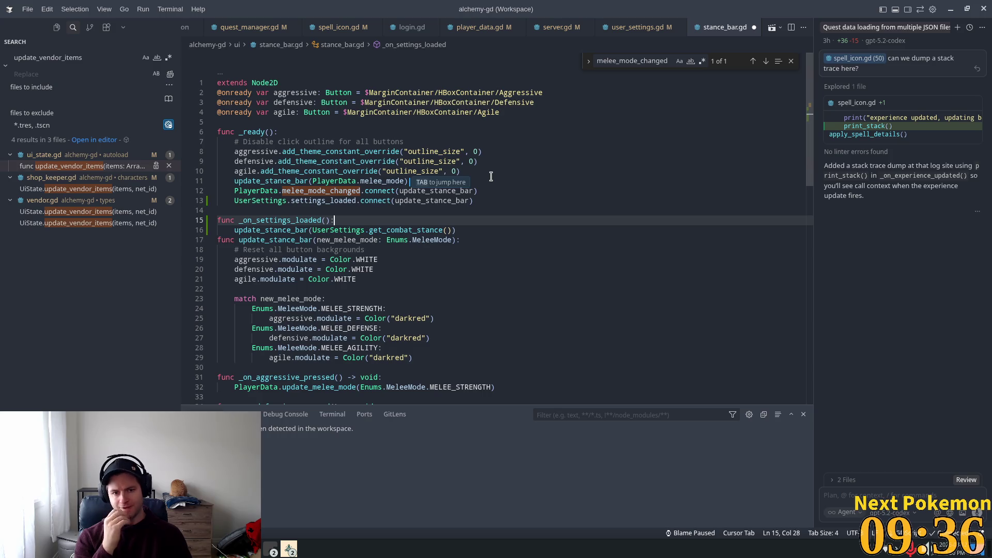
click(476, 228)
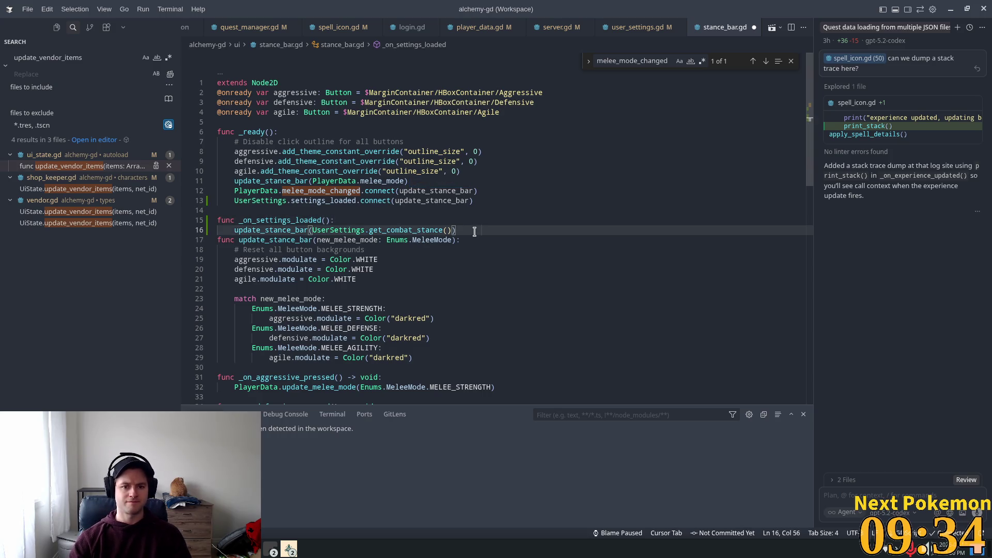
key(Return)
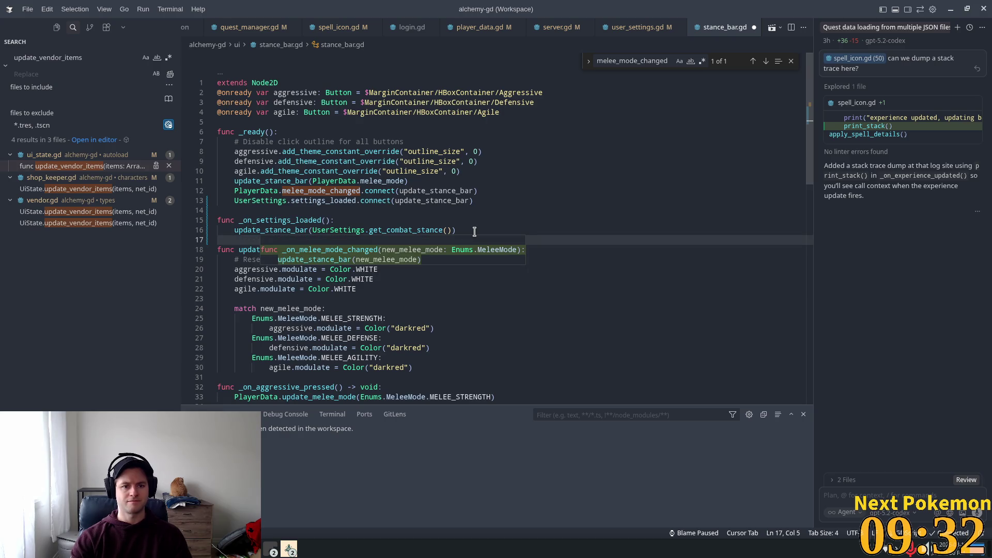
key(BackSpace)
Make the settings_loaded connection call _on_settings_loaded instead of update_stance_bar
click(395, 202)
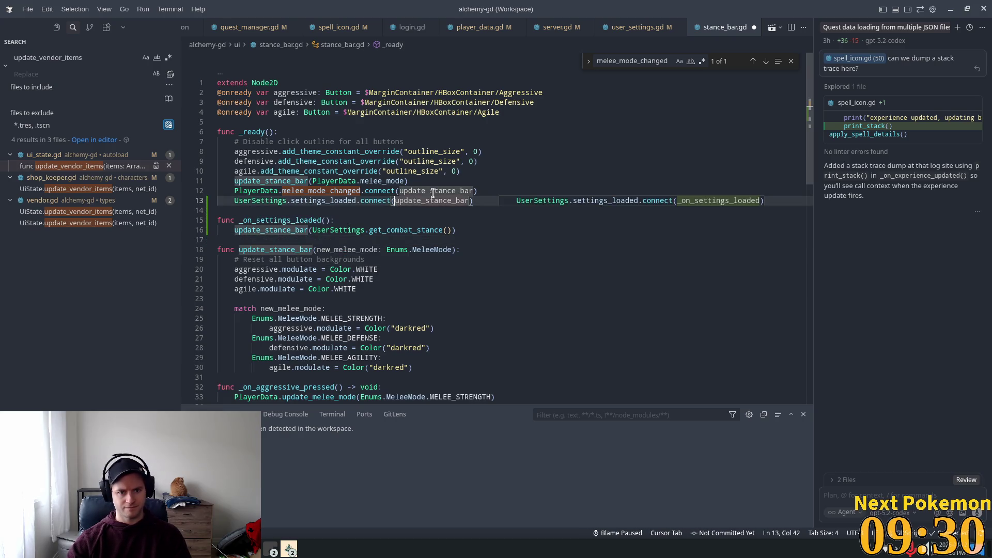
double_click(468, 202)
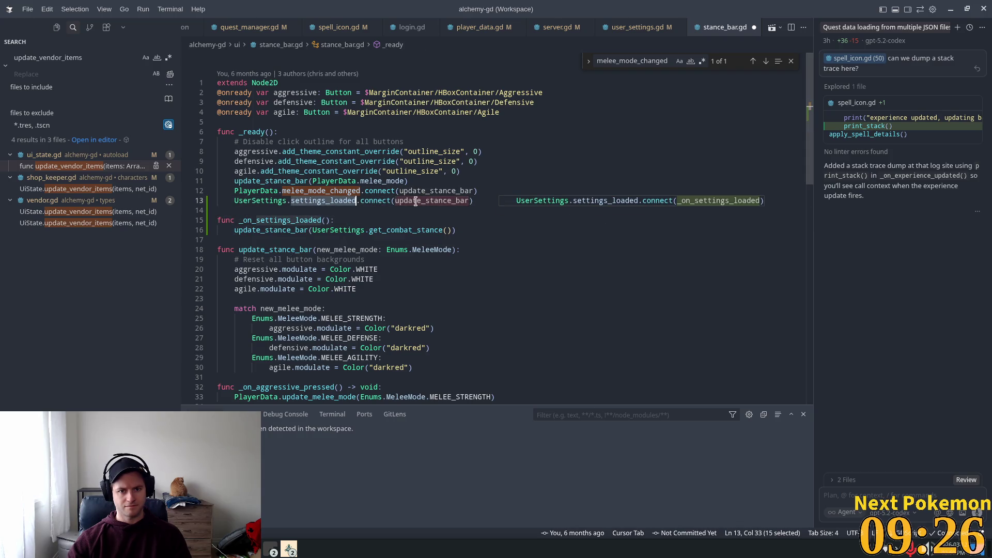
mouse_move(311, 233)
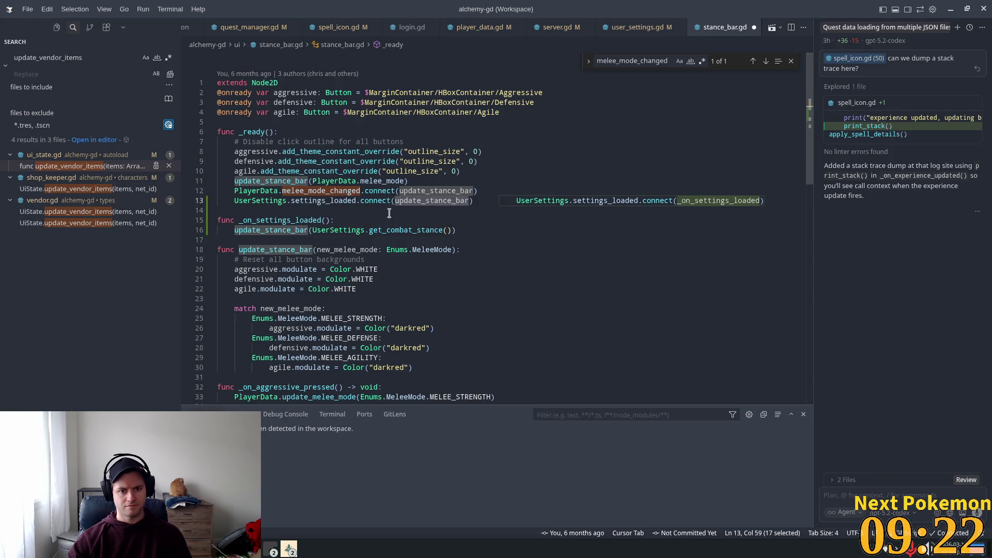
mouse_move(425, 203)
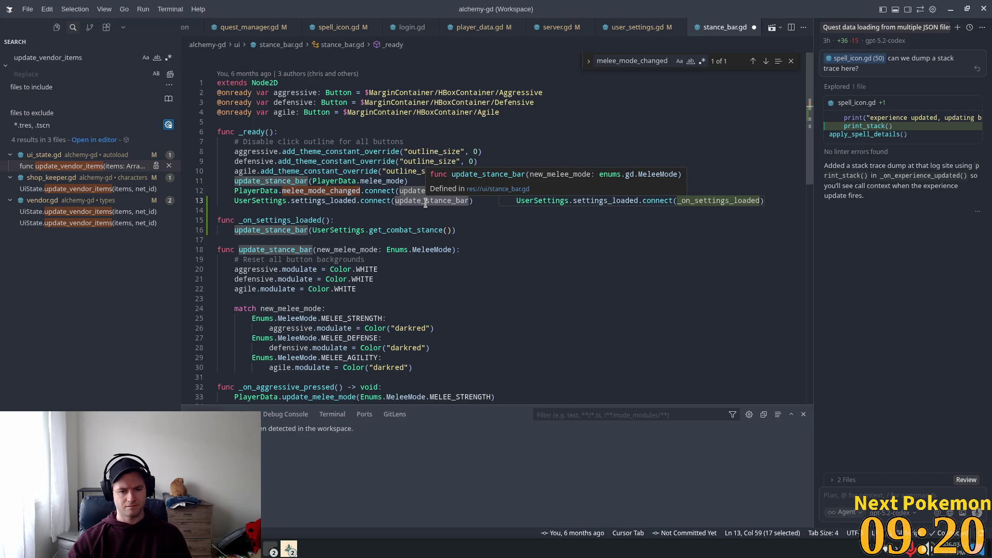
click(334, 226)
mouse_move(328, 200)
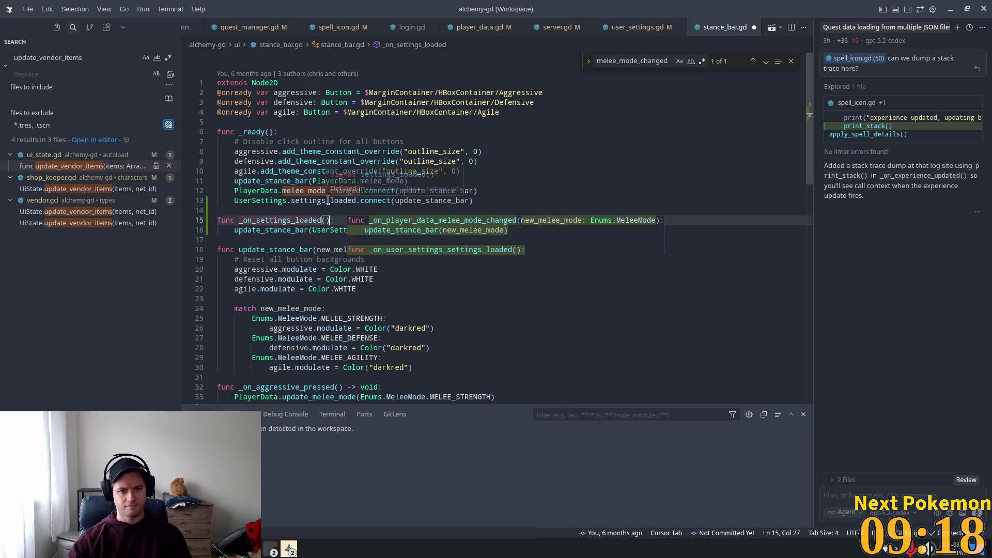
text(-> void)
double_click(279, 220)
key(ctrl+c)
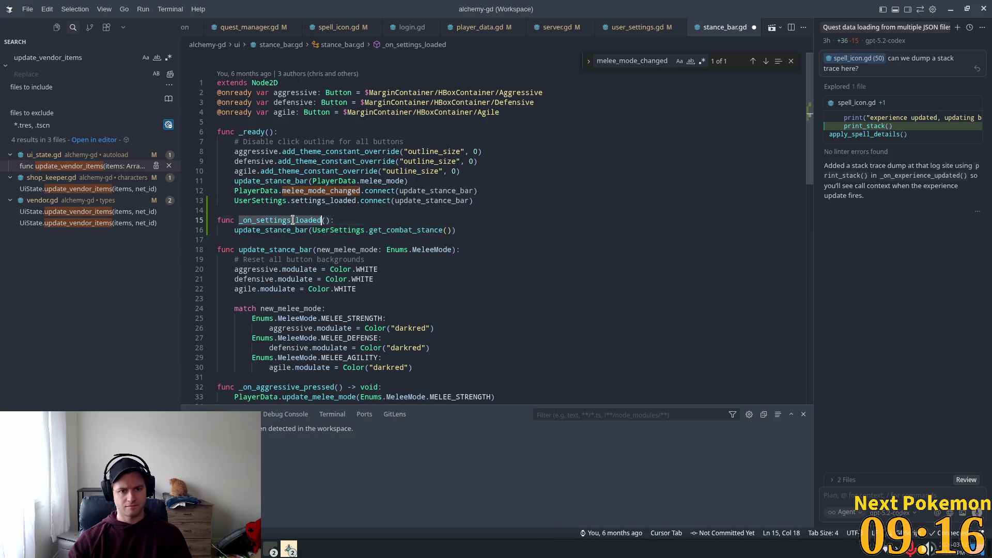
key(ctrl+z)
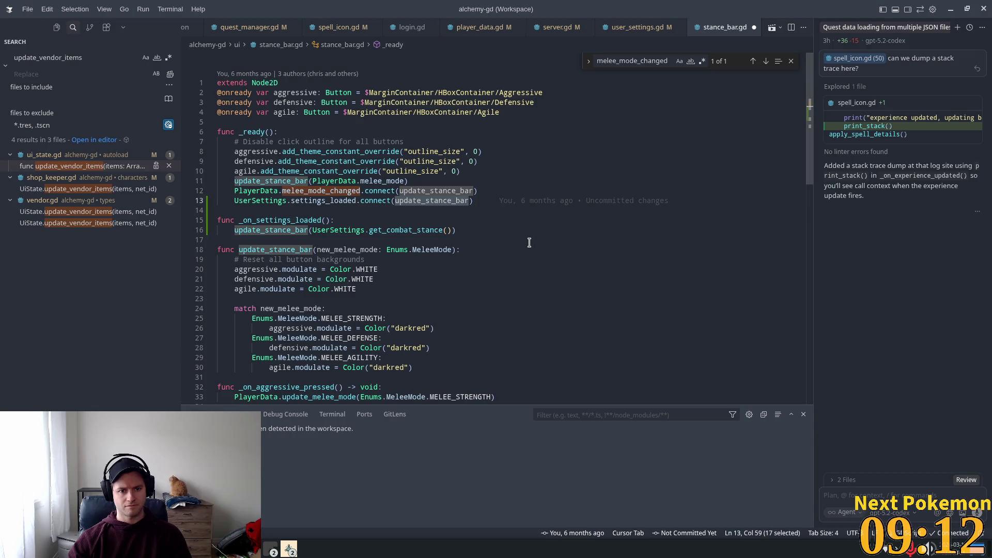
key(ctrl+v)
Check the _on_settings_loaded body, dismissing the suggested print line
click(321, 230)
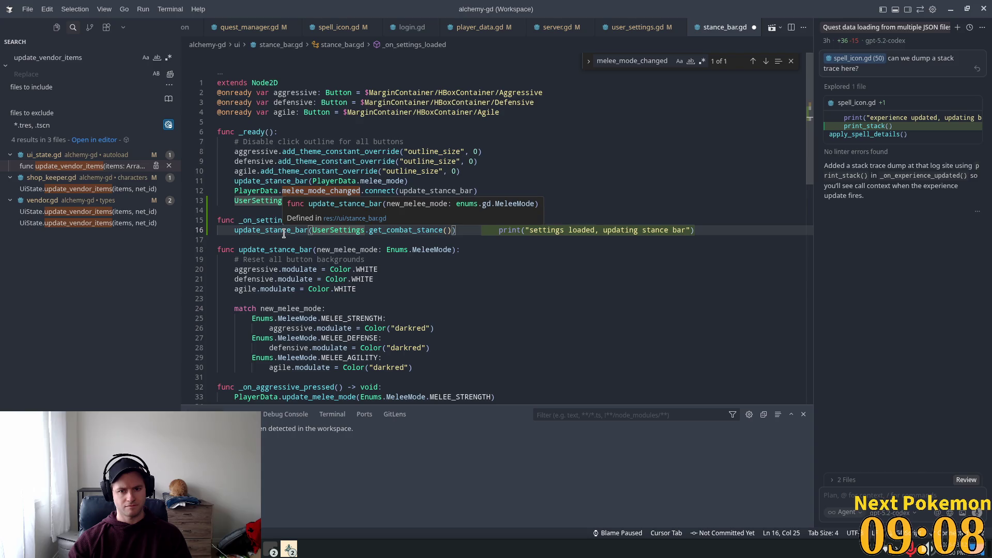
click(345, 221)
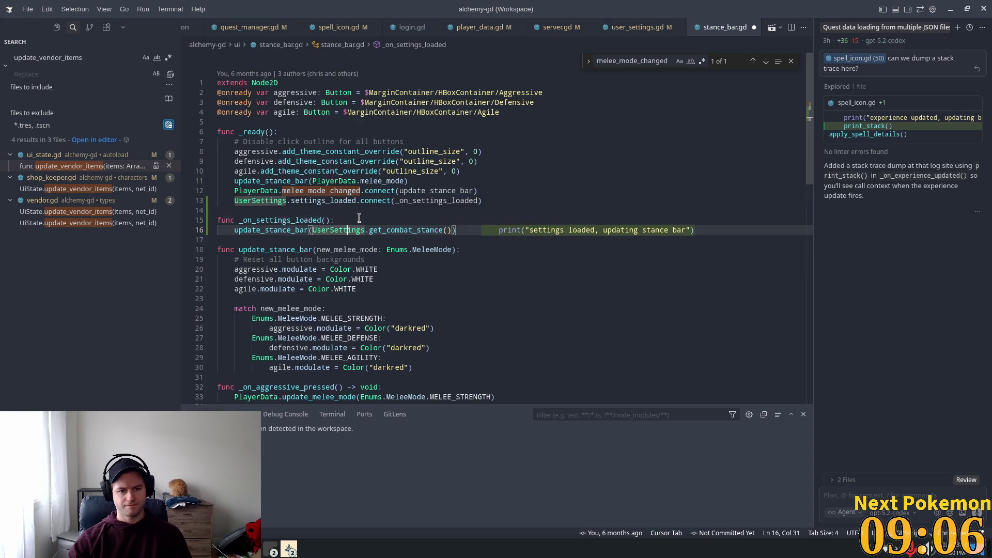
click(327, 241)
click(358, 219)
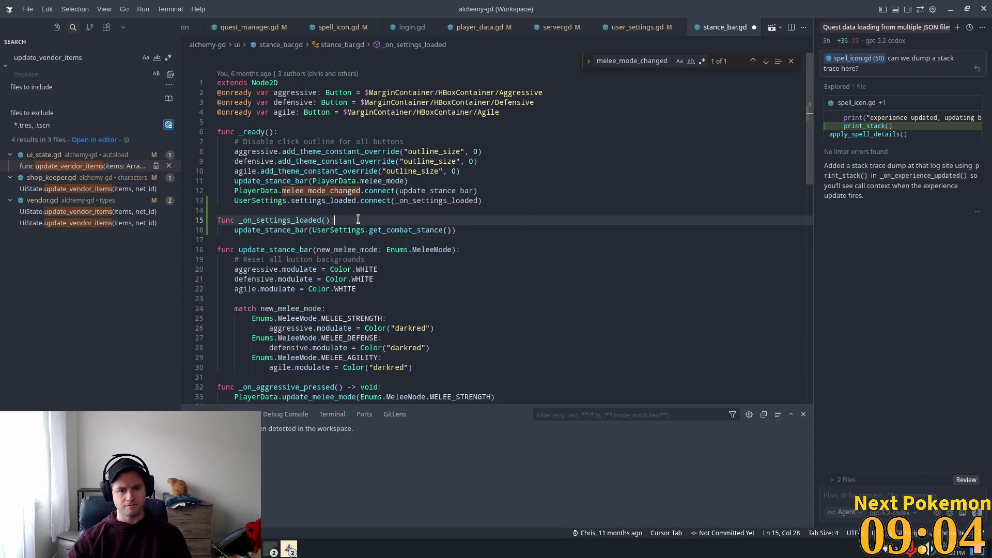